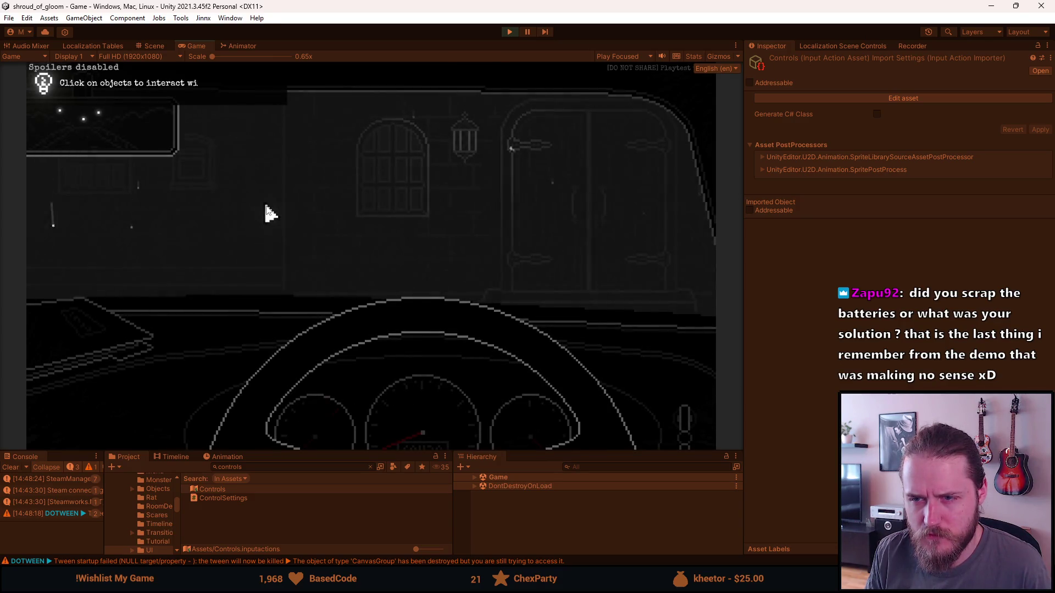
Step: Save and quit to the main menu, then delete the Slot 2 save
key(Escape)
key(Escape)
key(Escape)
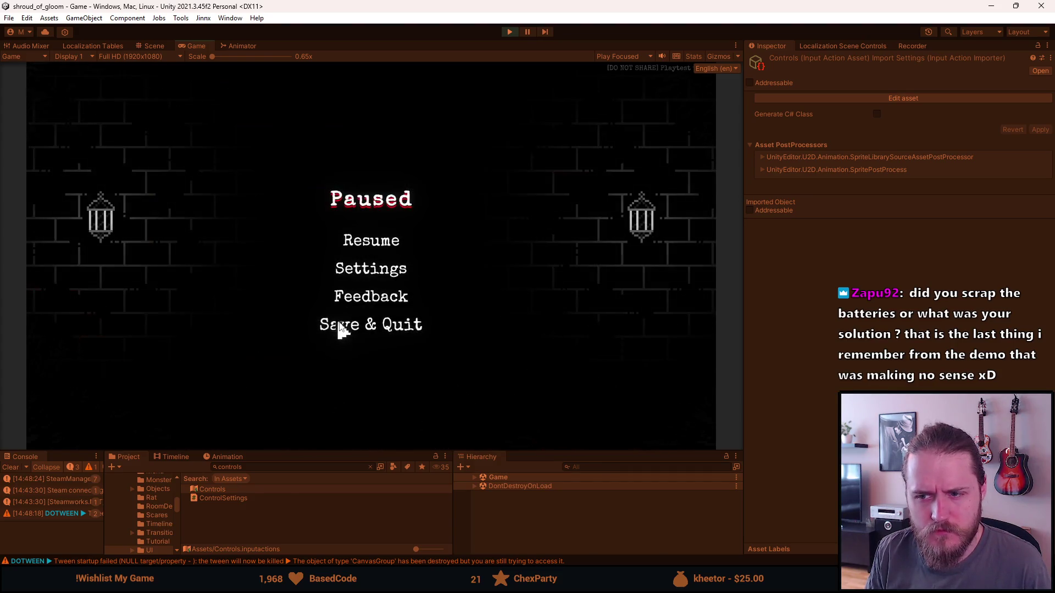
click(344, 324)
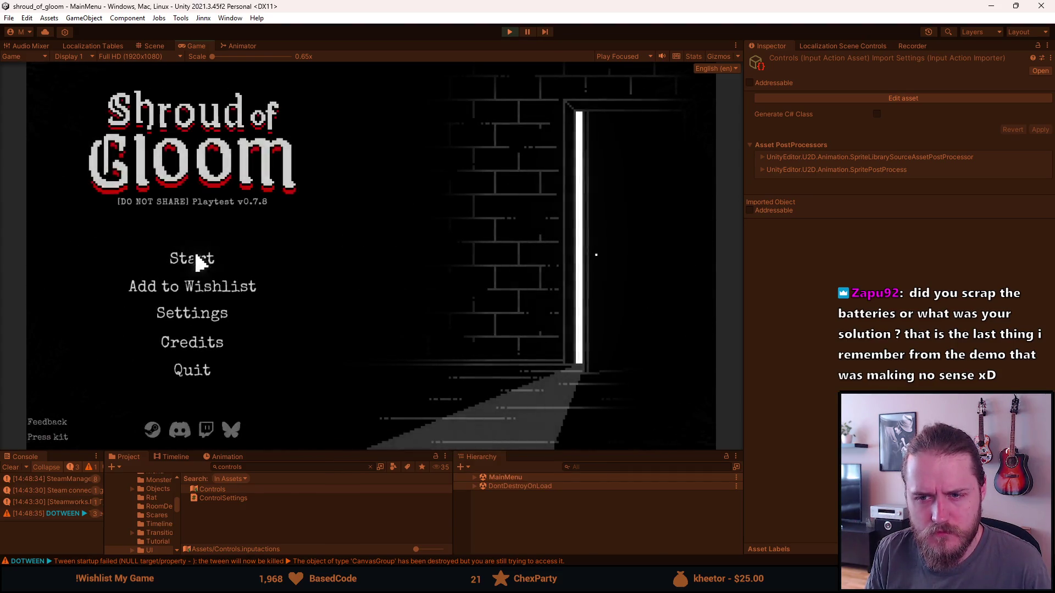
click(198, 264)
click(298, 256)
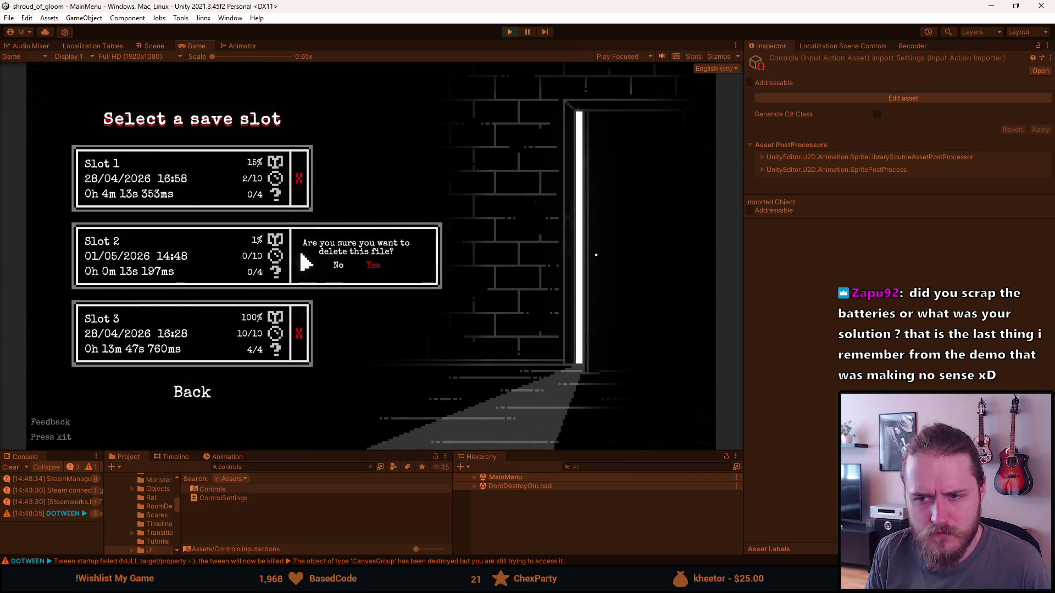
click(385, 269)
Step: Start a new game in Slot 2, skip the intro car cutscene, pause, and stop play mode
click(208, 279)
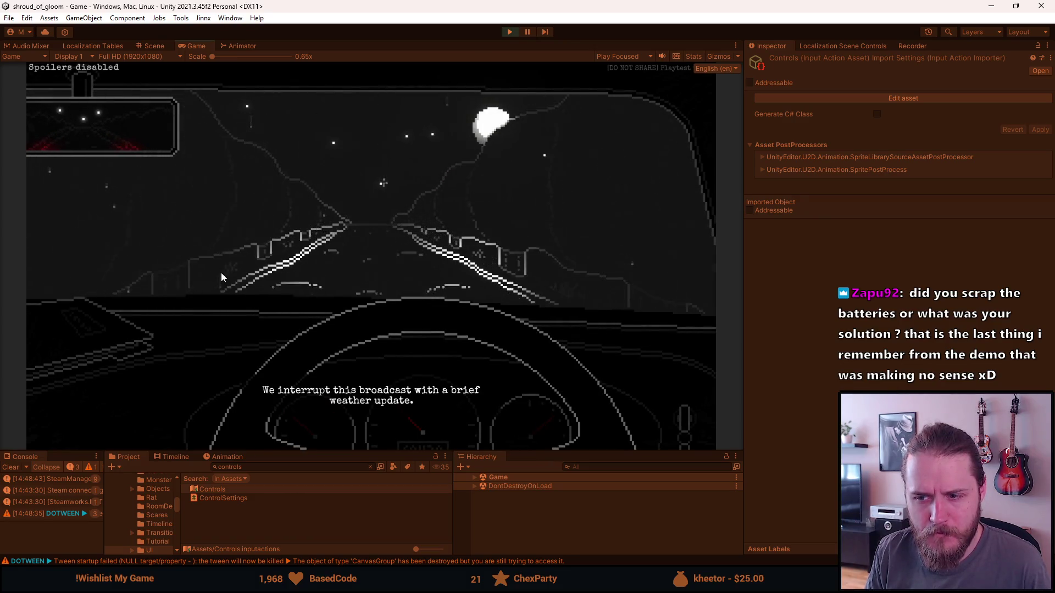
key(space)
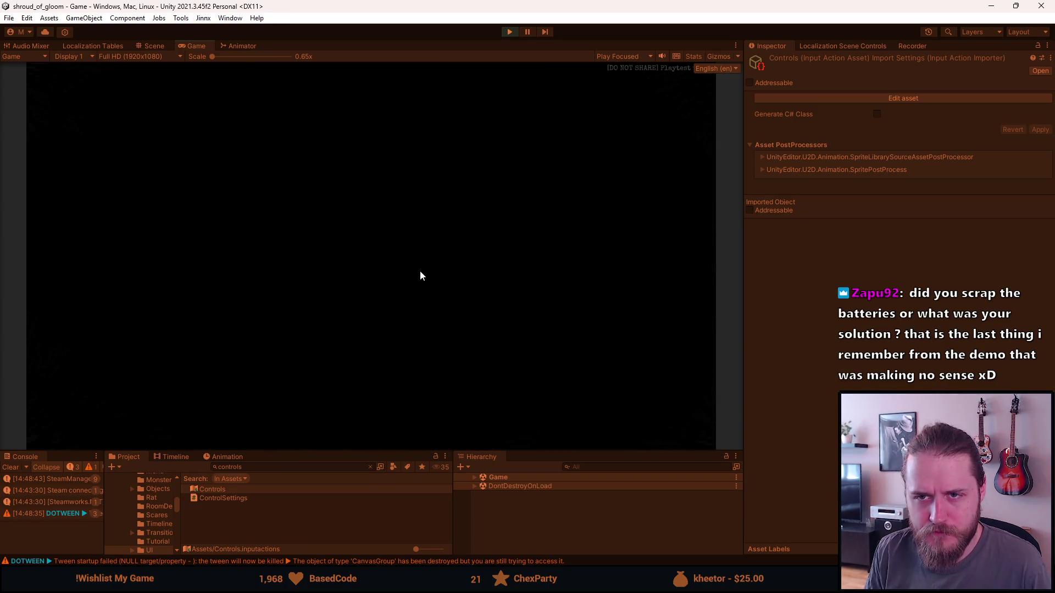
key(Escape)
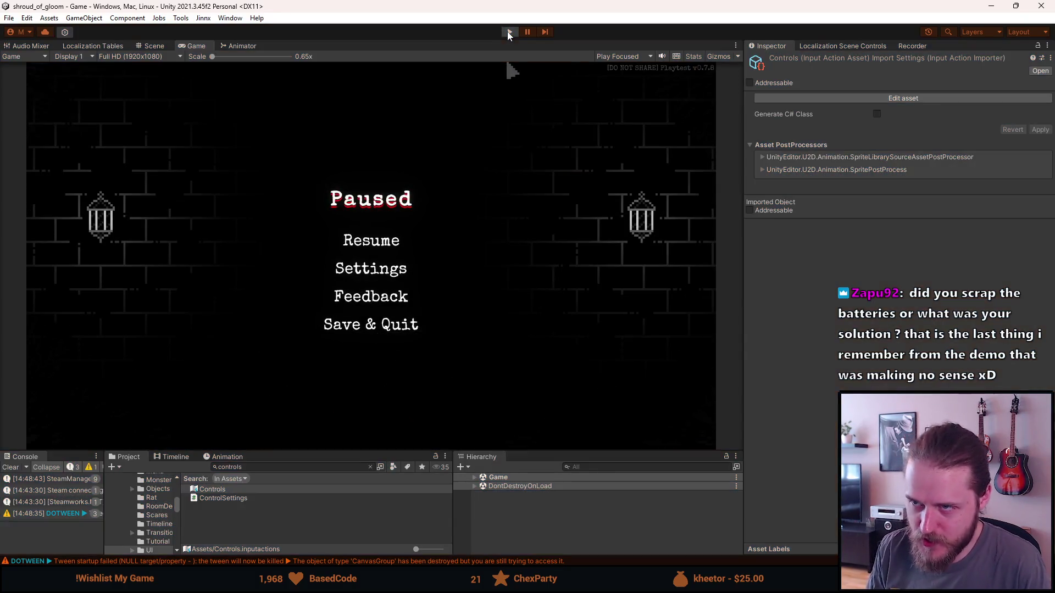
key(ctrl+p)
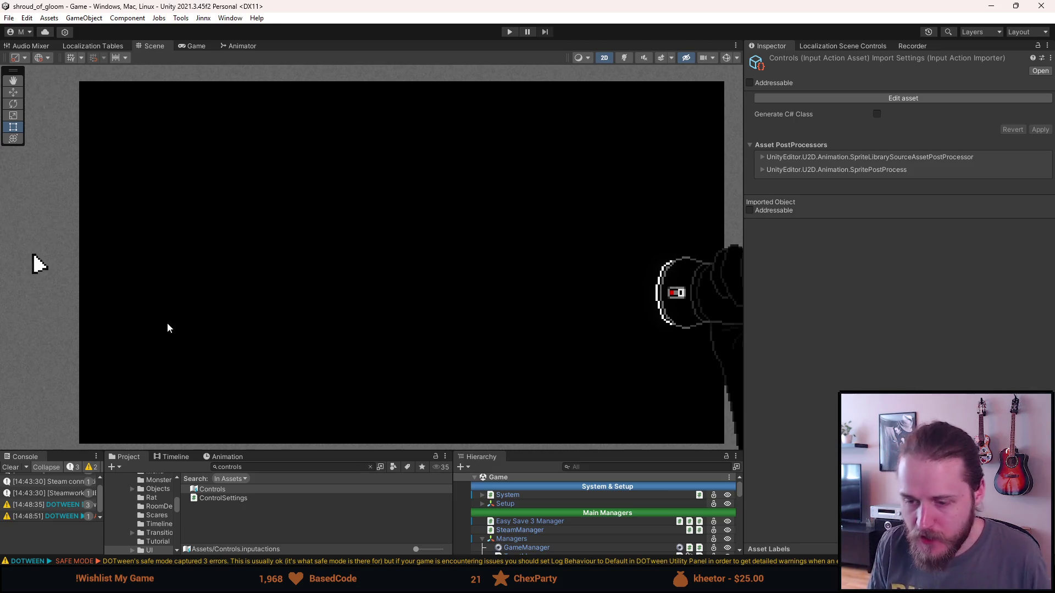
Step: Clear all Console log entries and switch to Visual Studio
click(11, 467)
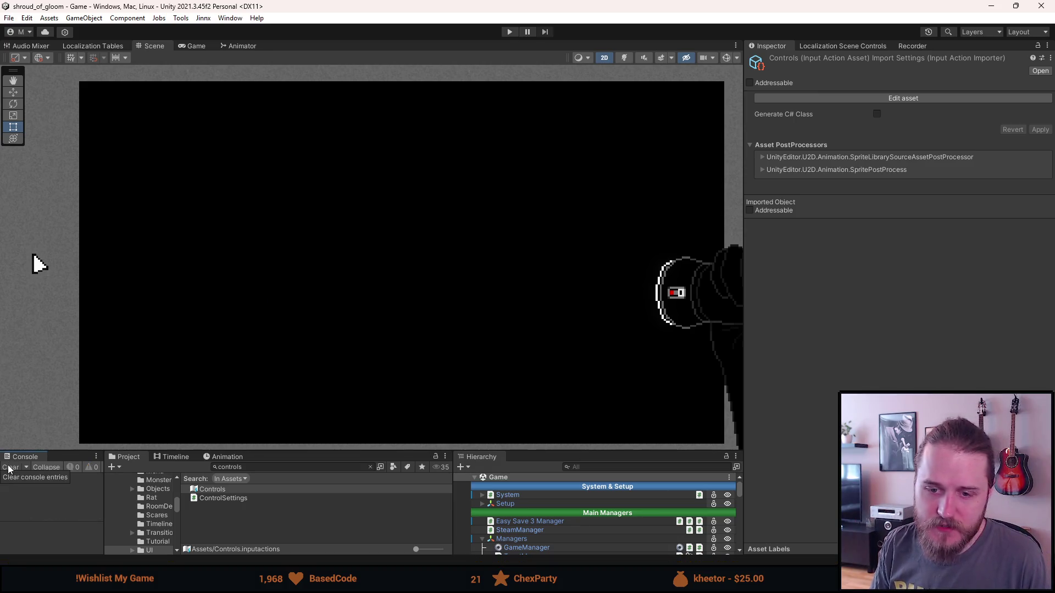
key(alt+Tab)
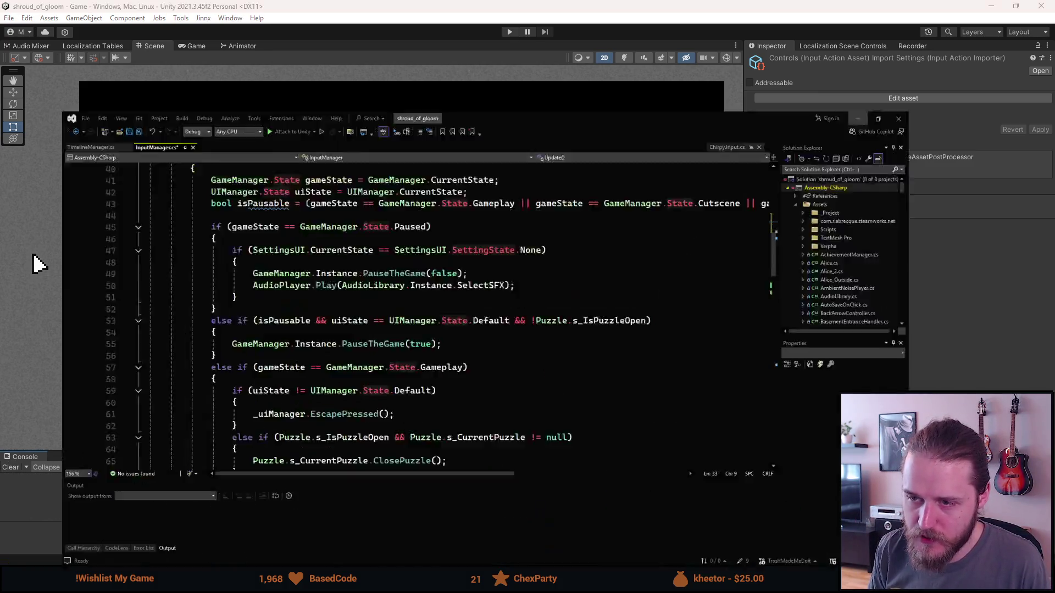
Step: Scroll InputManager.cs to the cutscene skip handling and highlight InputDown and Skip
scroll(271, 310, up, 1)
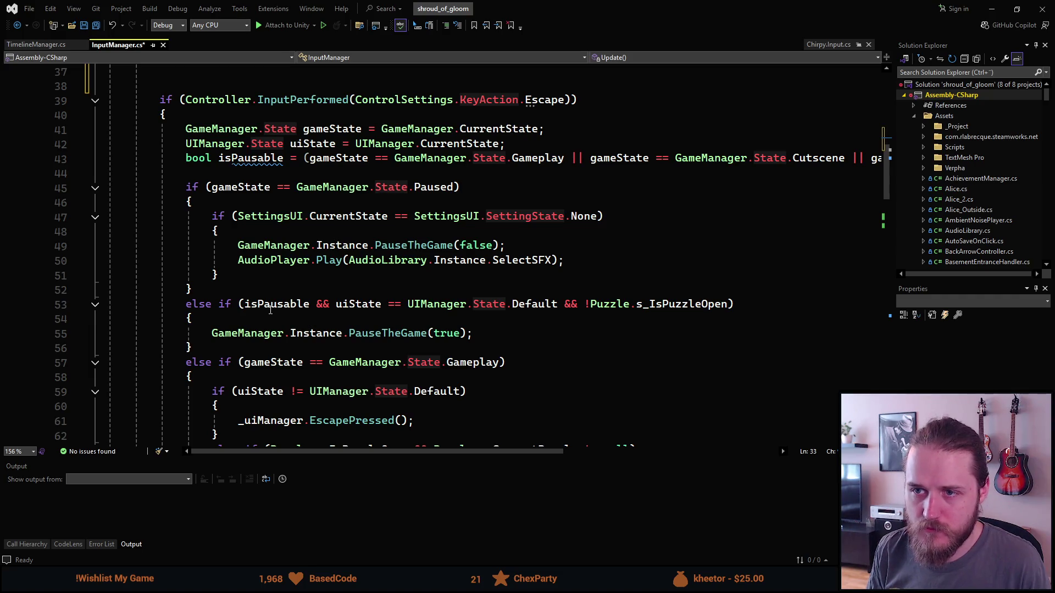
scroll(268, 307, down, 1)
scroll(268, 307, up, 6)
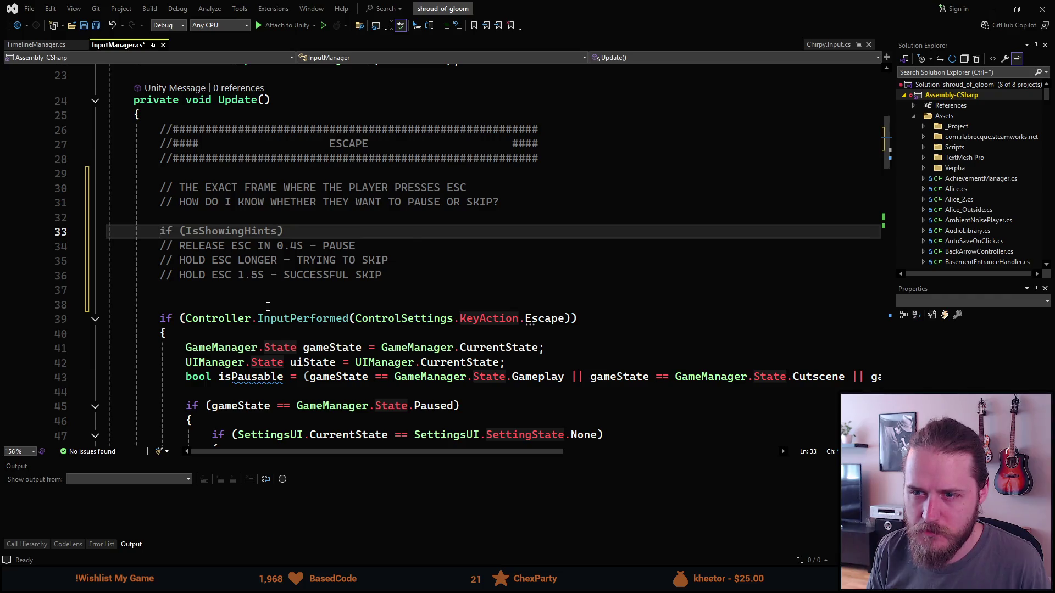
scroll(268, 306, up, 1)
scroll(267, 306, down, 3)
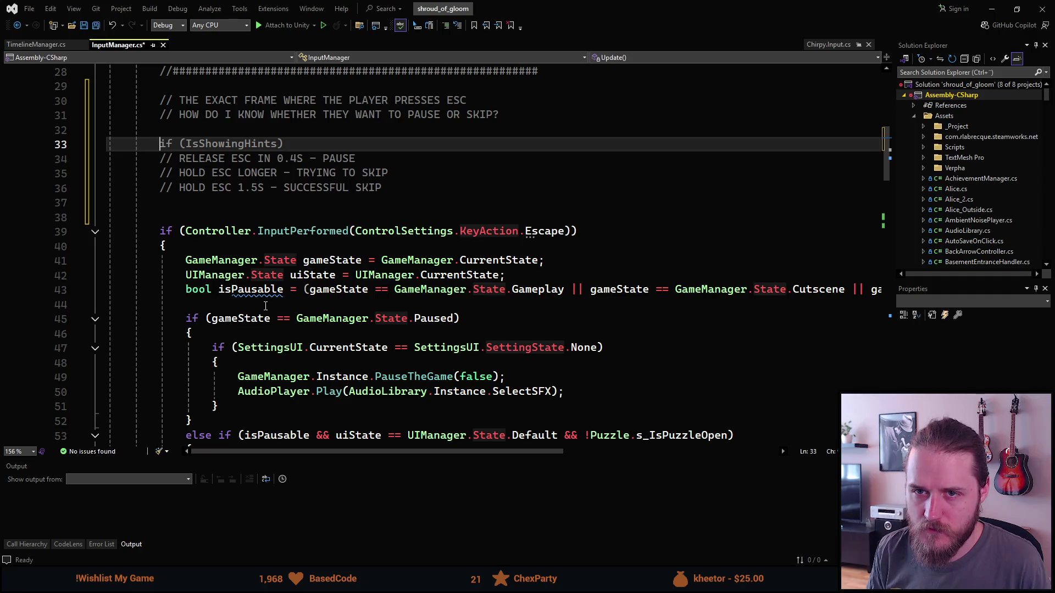
scroll(265, 310, down, 2)
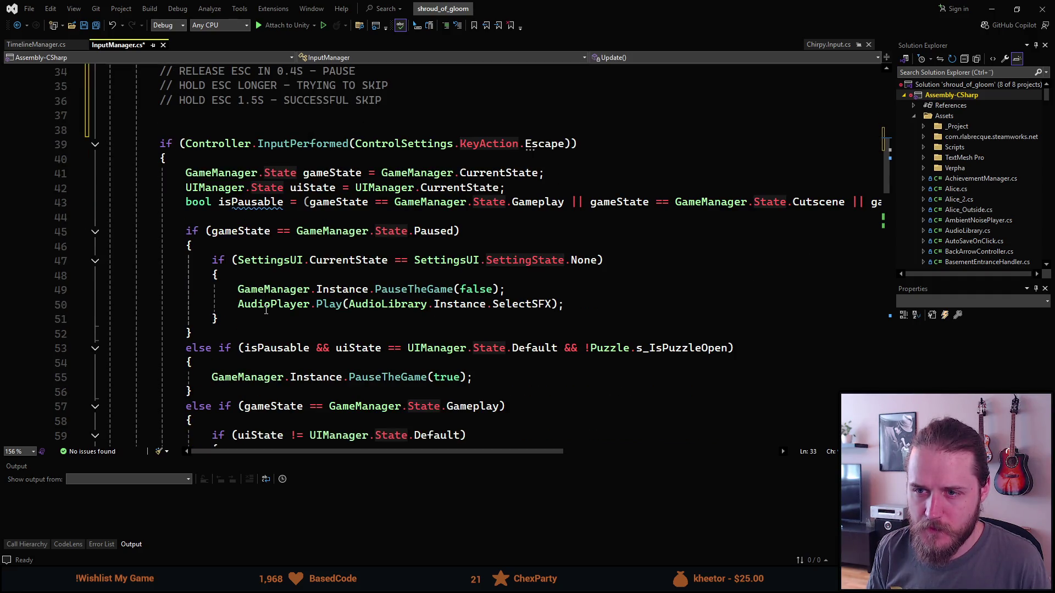
scroll(269, 174, down, 9)
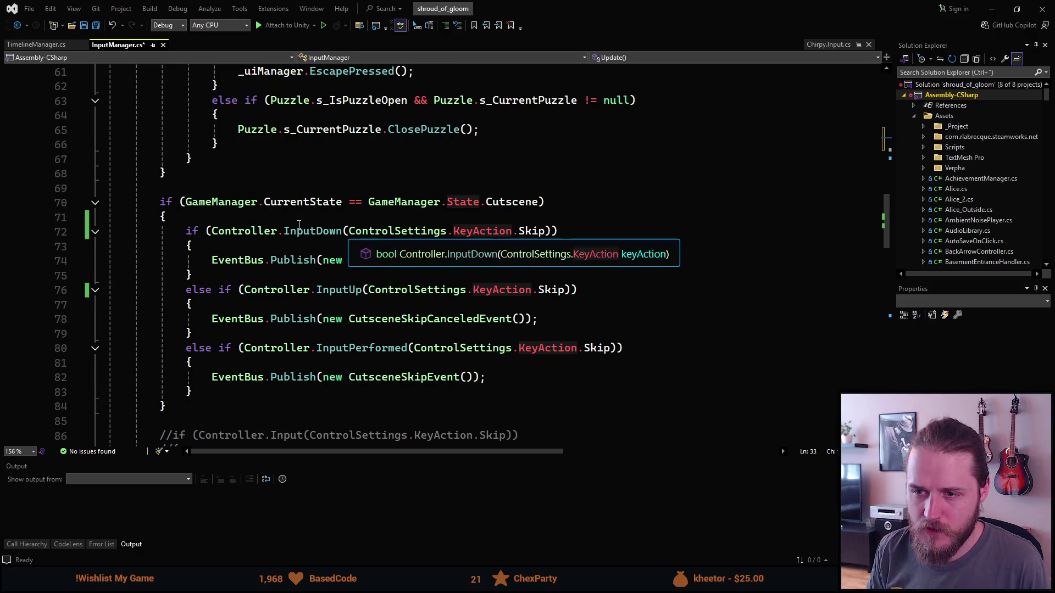
double_click(286, 235)
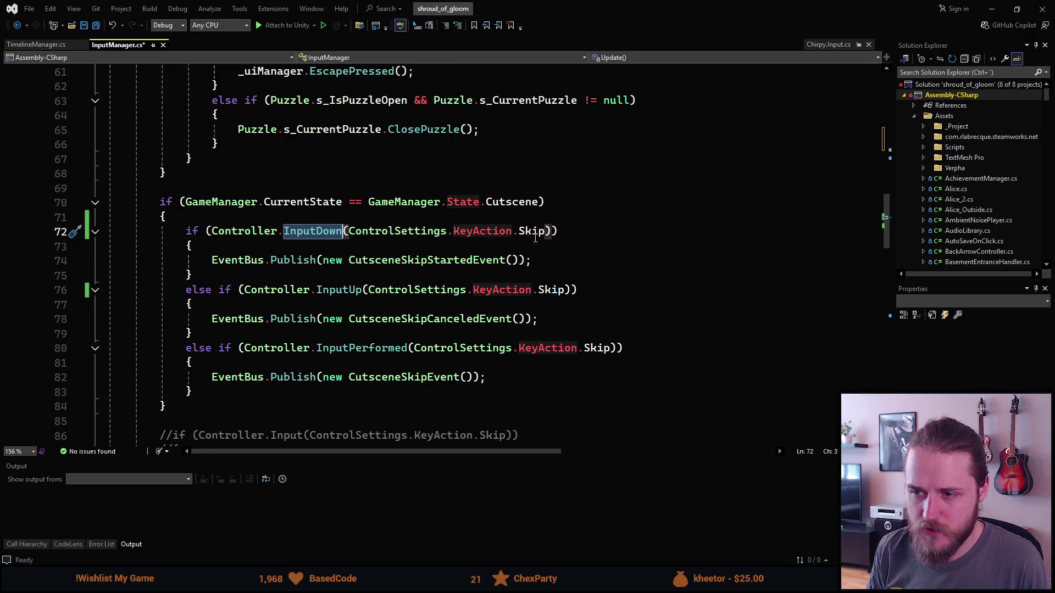
double_click(531, 230)
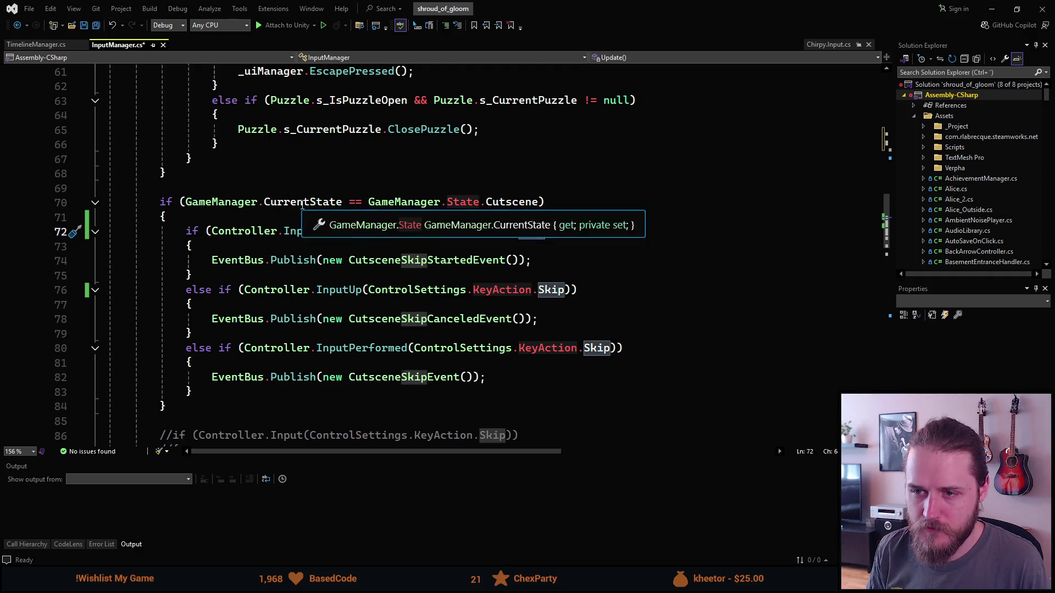
Step: Place the caret near the Cutscene state check, un-maximize Visual Studio, and start Unity play mode
click(367, 201)
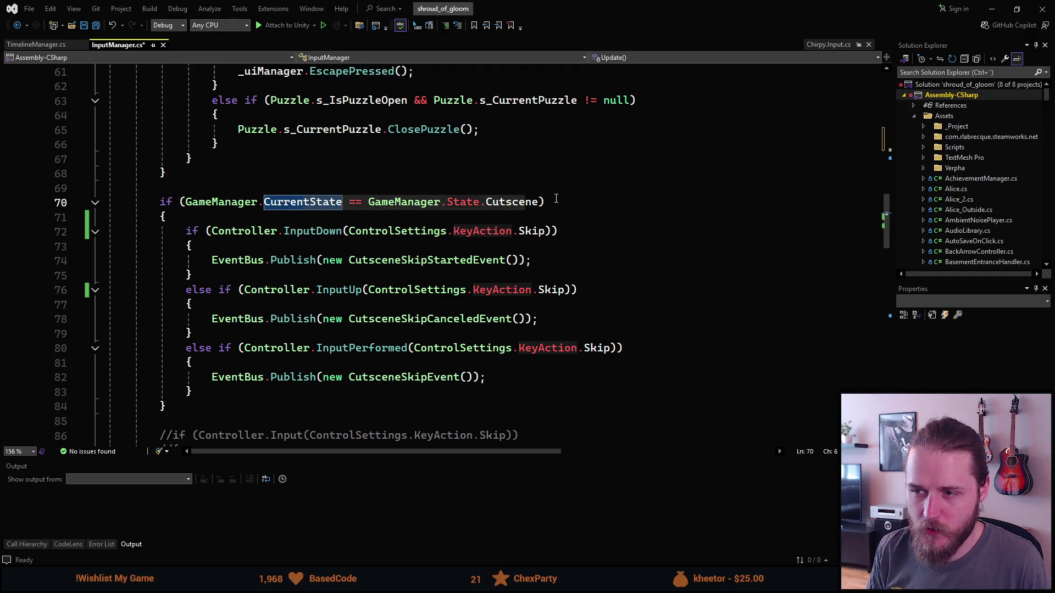
click(559, 192)
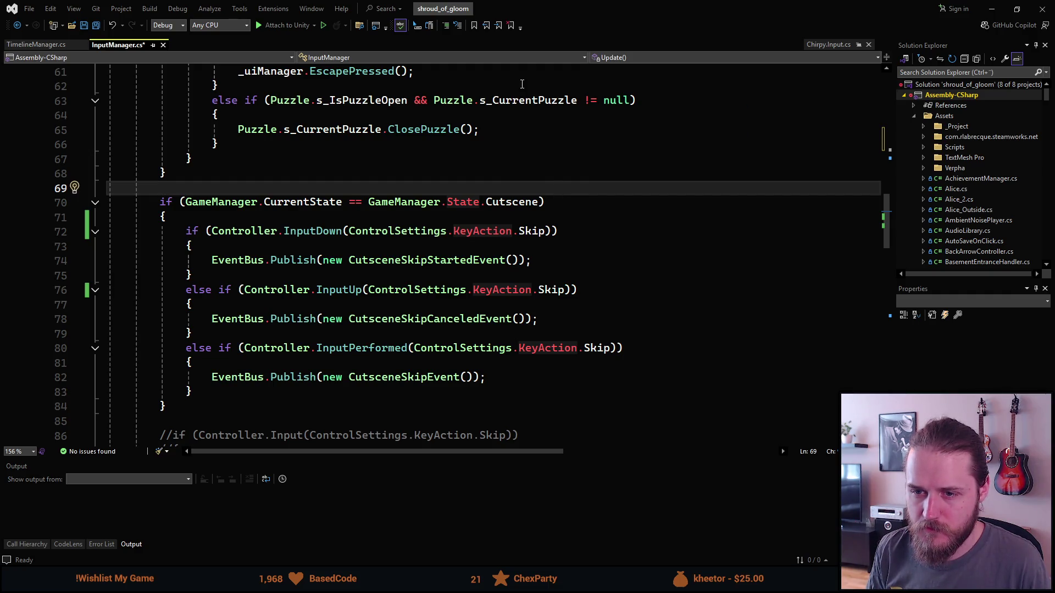
double_click(541, 9)
click(509, 31)
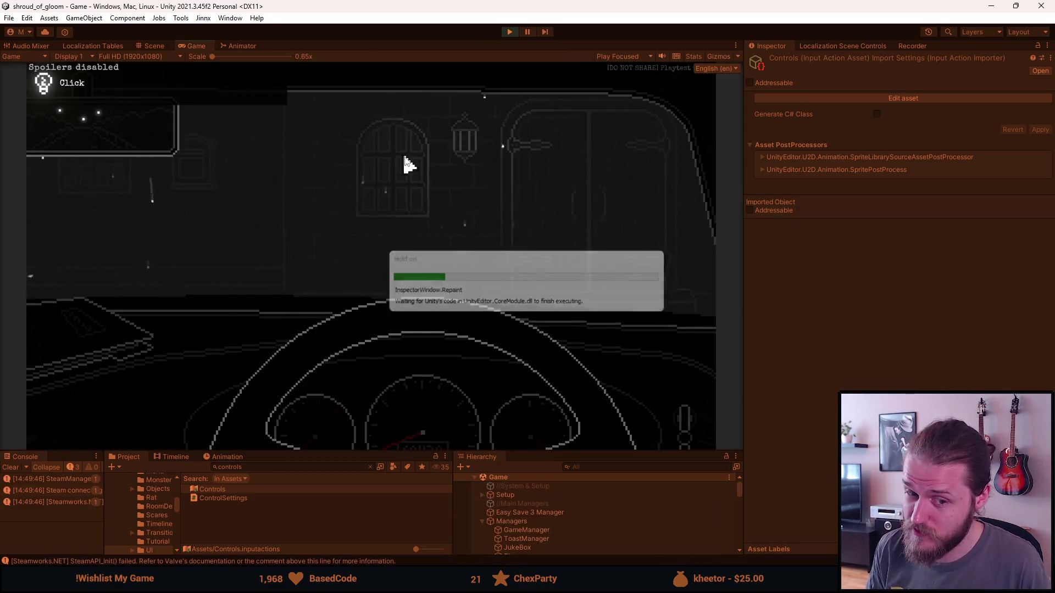
Step: Resume past the cutscene, pause again, and open Developer & Testing Tools with F1
key(Escape)
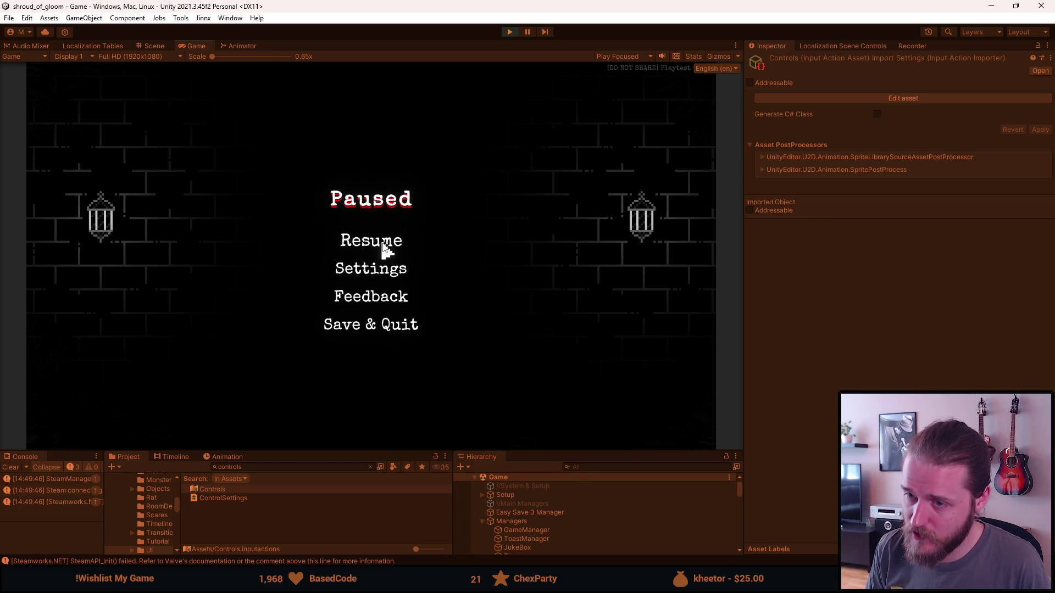
click(383, 243)
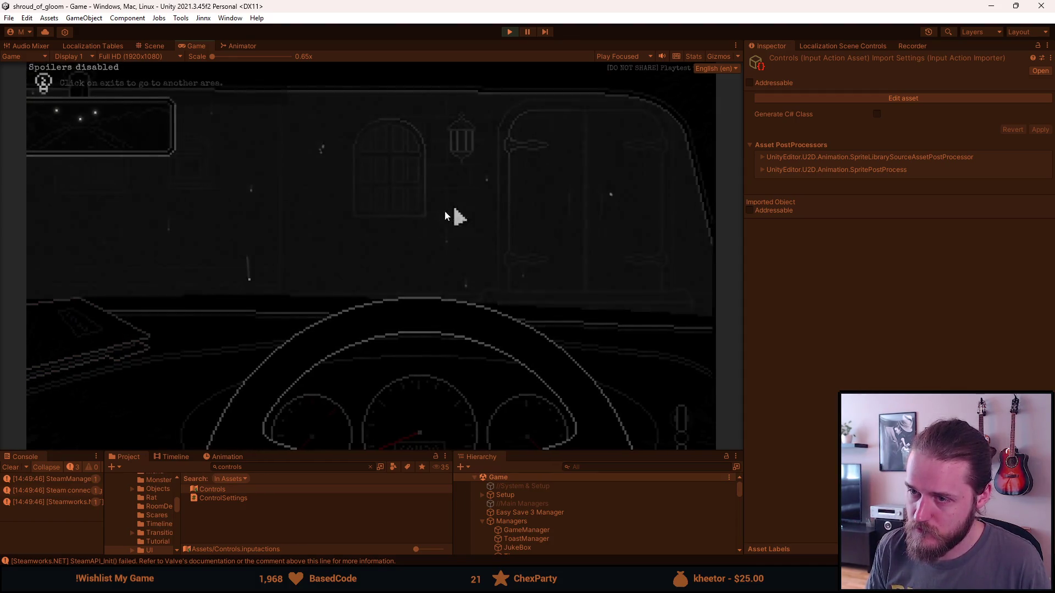
key(Escape)
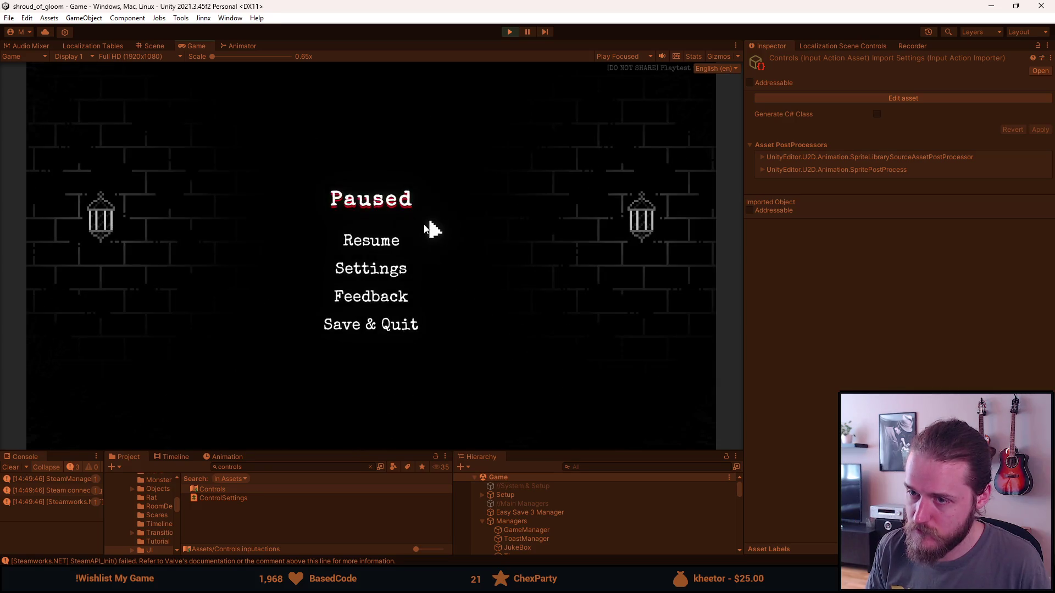
key(Escape)
key(Escape)
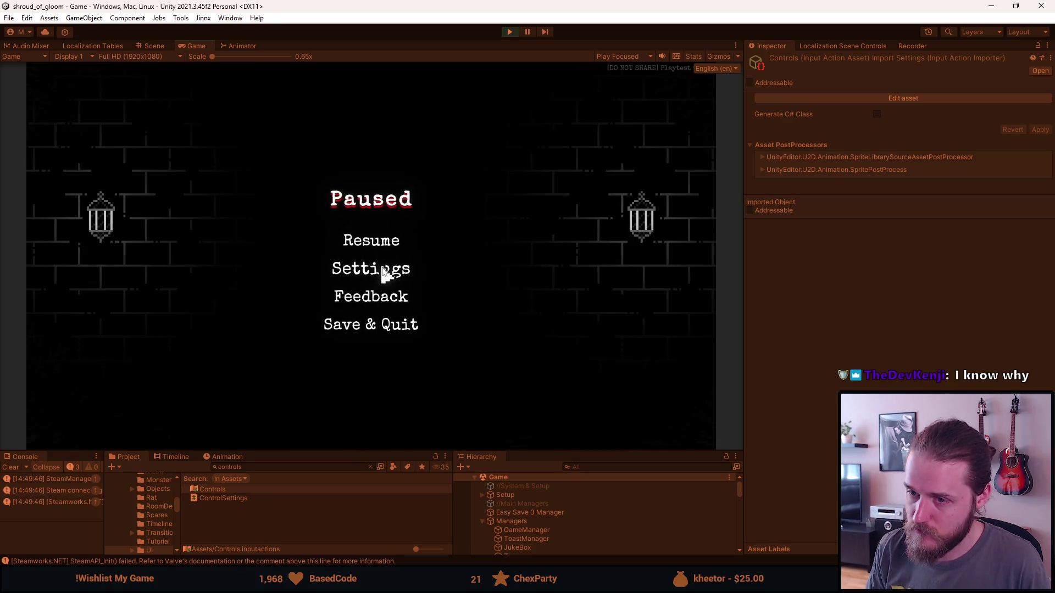
click(374, 238)
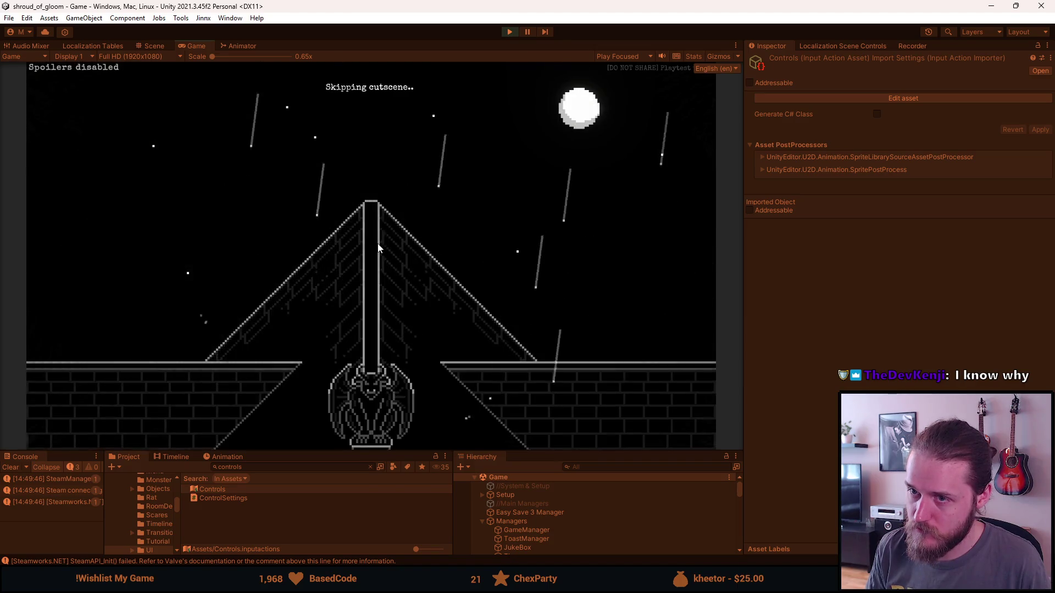
key(Escape)
key(F1)
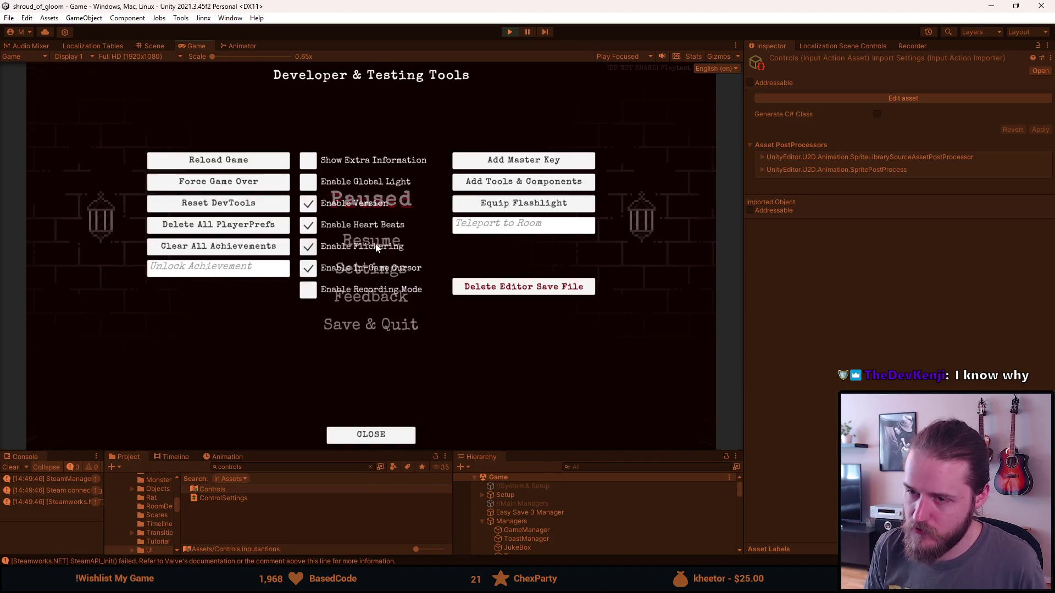
Step: Enable Show Extra Information in Developer & Testing Tools, then close the panel with F1
click(309, 161)
key(F1)
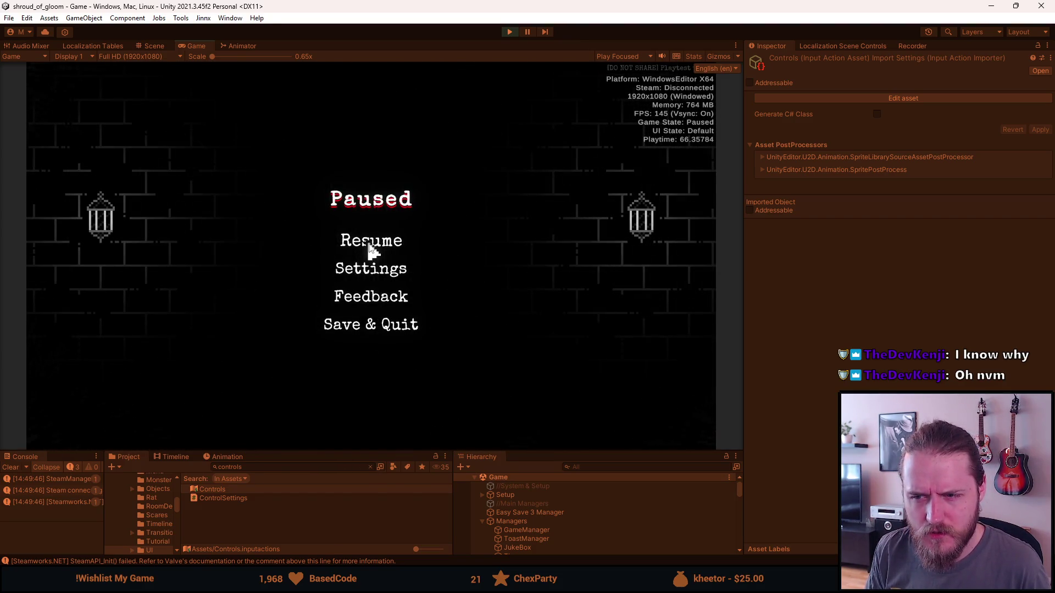
Step: Resume at the manor doors, pause again, and stop play mode
click(368, 244)
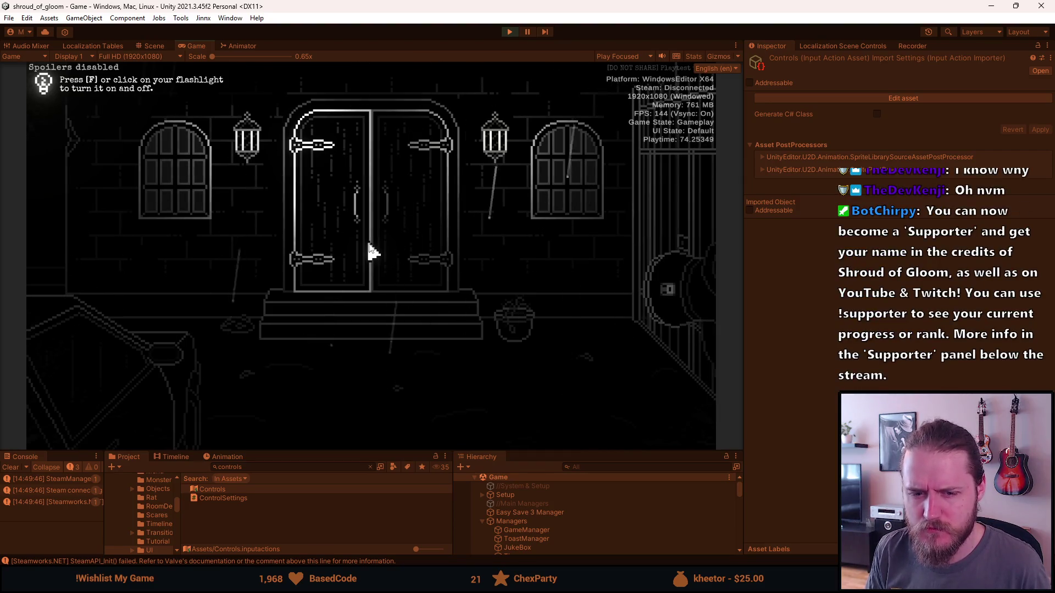
key(Escape)
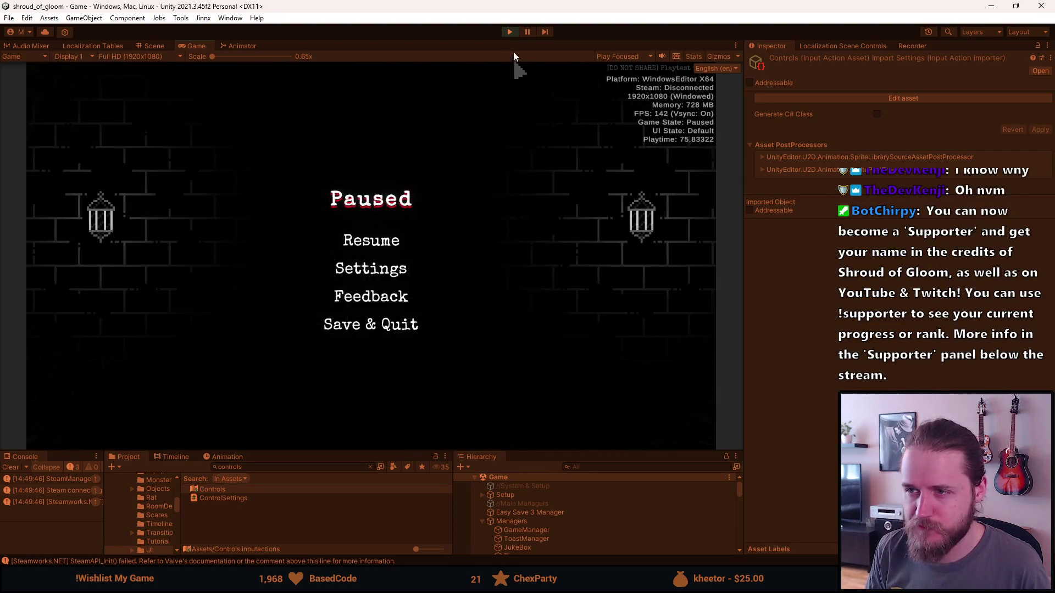
click(511, 32)
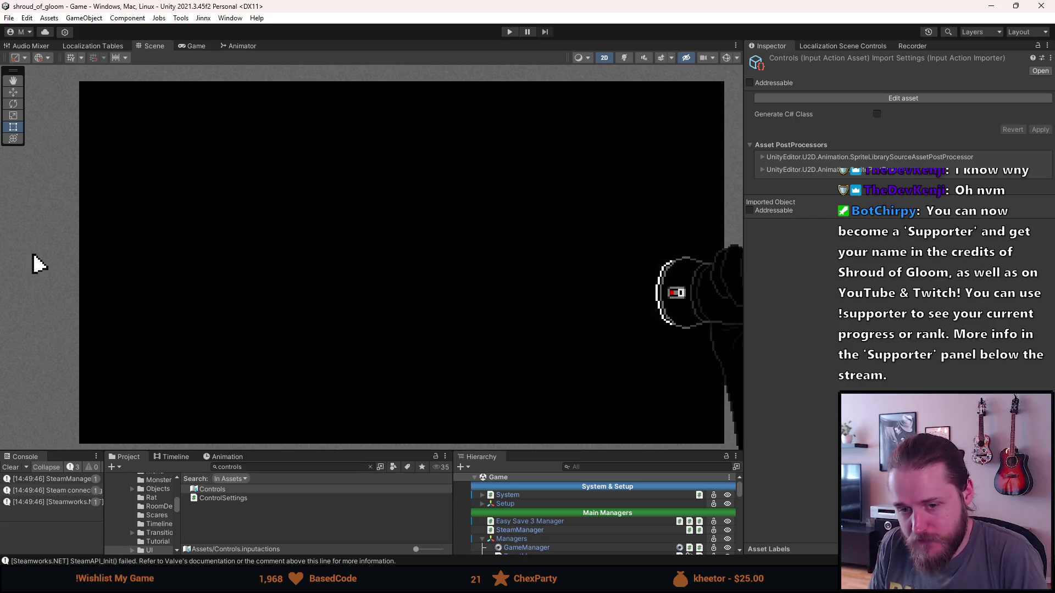
Step: Clear the Console so its warning and error counts read 0
click(10, 467)
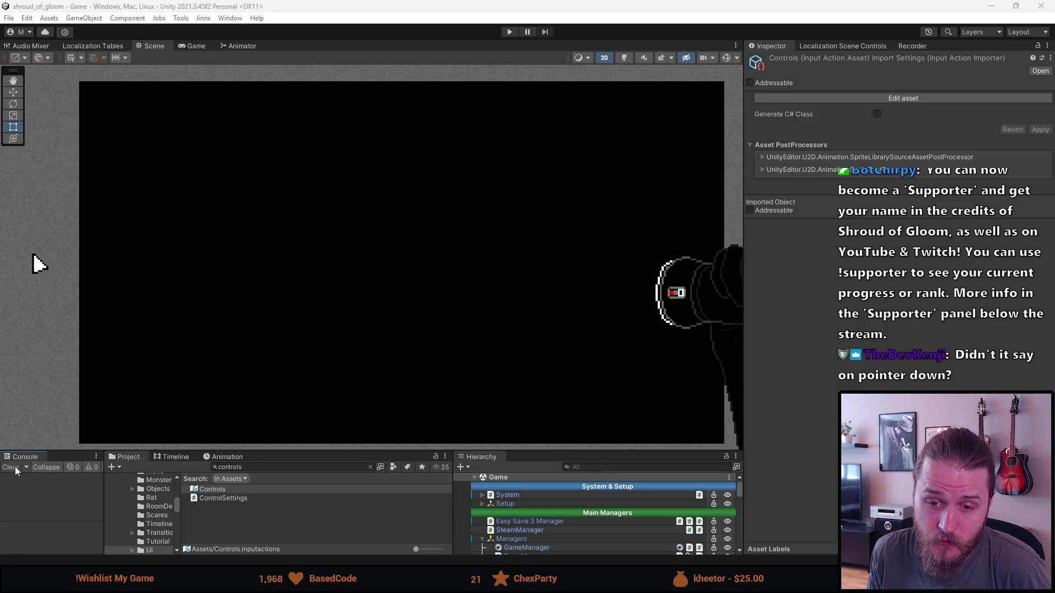
Step: Remove the 'controls' search from the Project panel and select the _Project folder
click(369, 466)
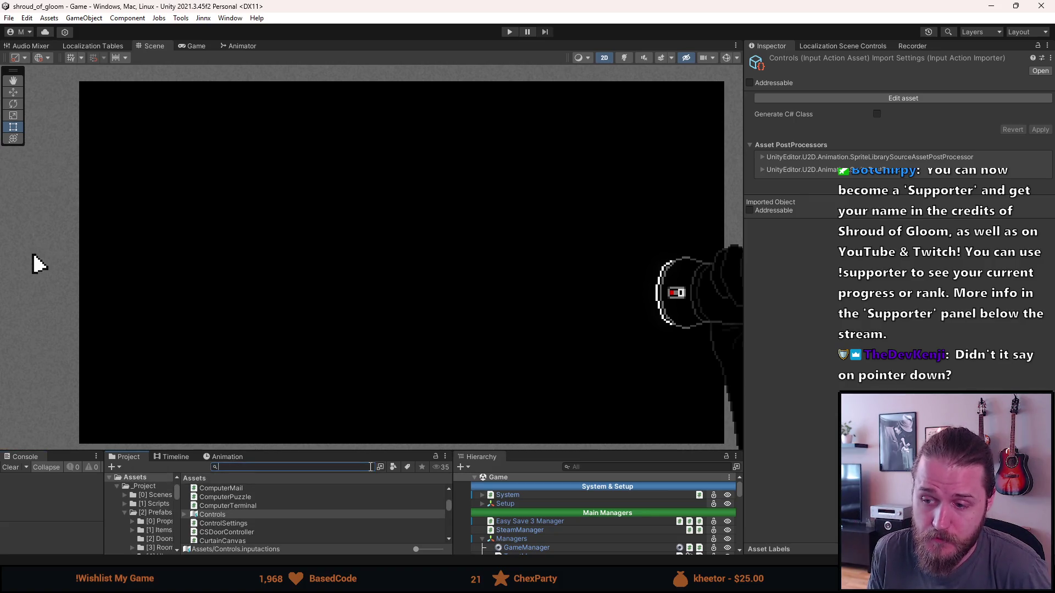
scroll(320, 515, up, 3)
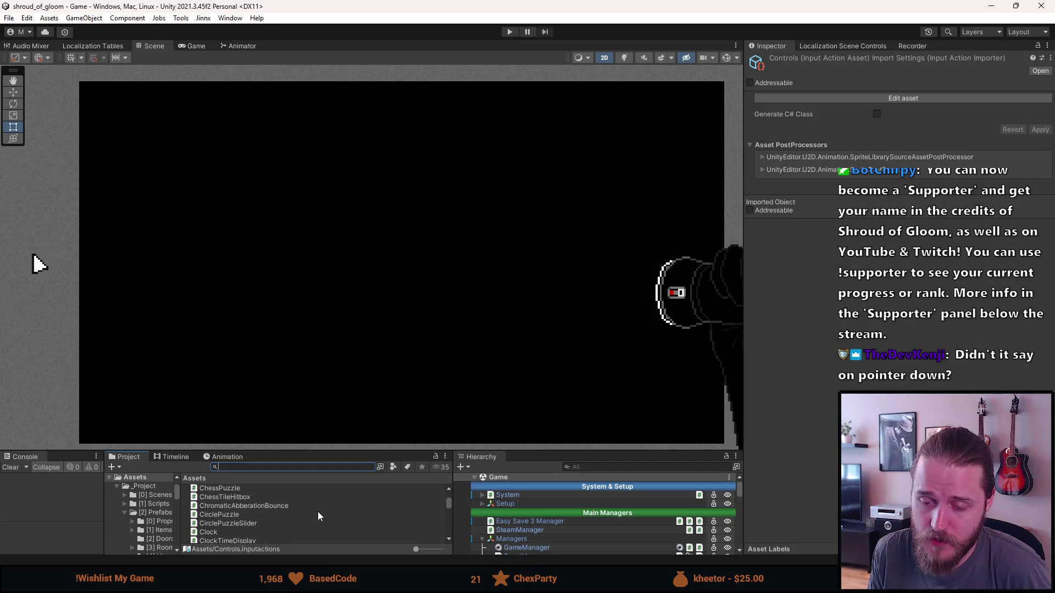
click(136, 486)
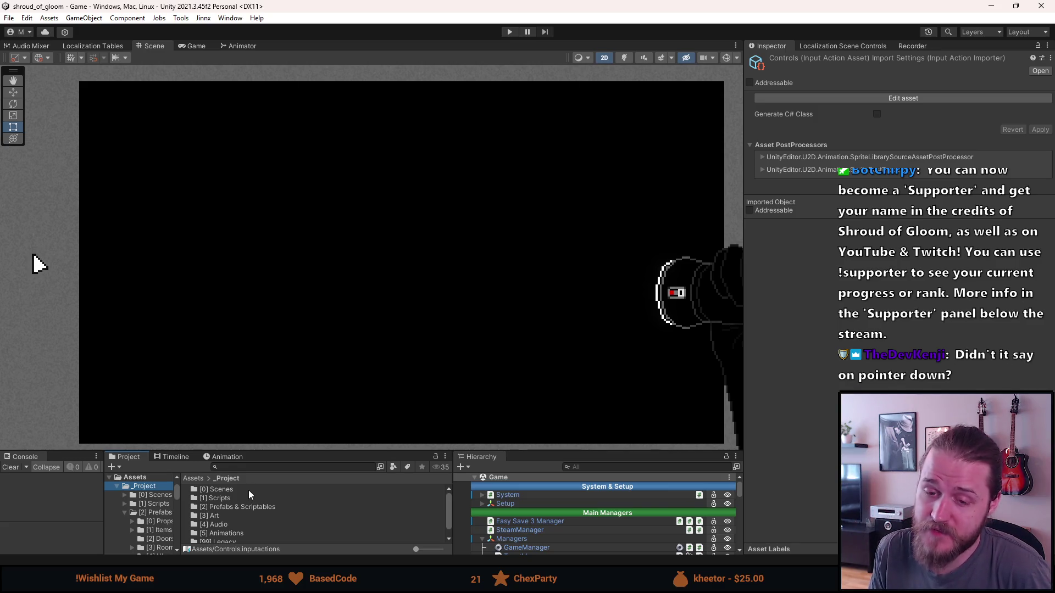
Step: Raise the bottom panels' splitter, pan the Scene view toward the upper left, and focus the Console
drag(266, 451, 270, 431)
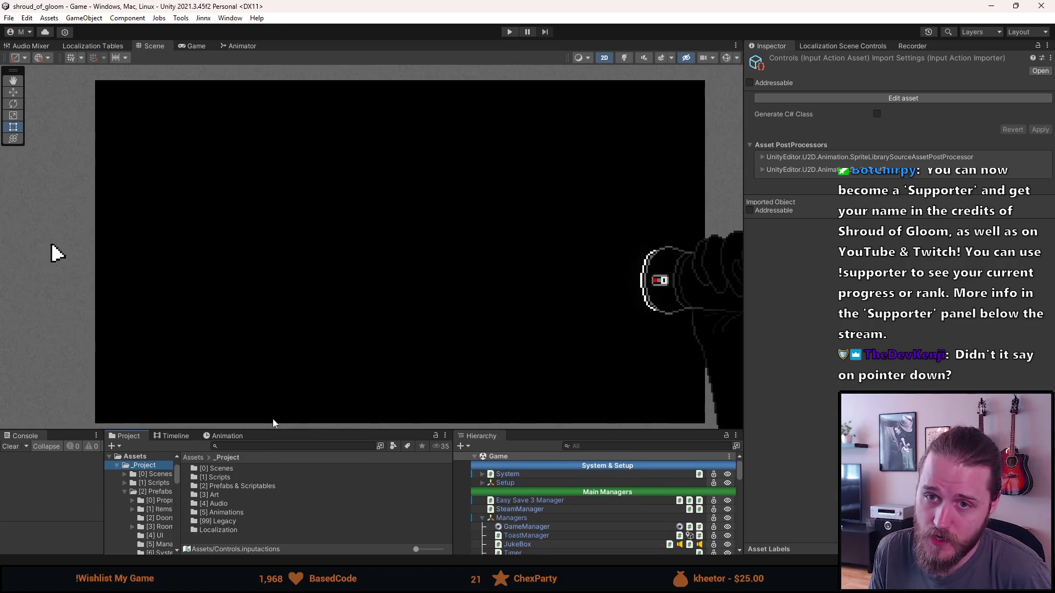
mouse_move(313, 357)
mouse_down()
mouse_move(265, 341)
mouse_move(283, 343)
mouse_up()
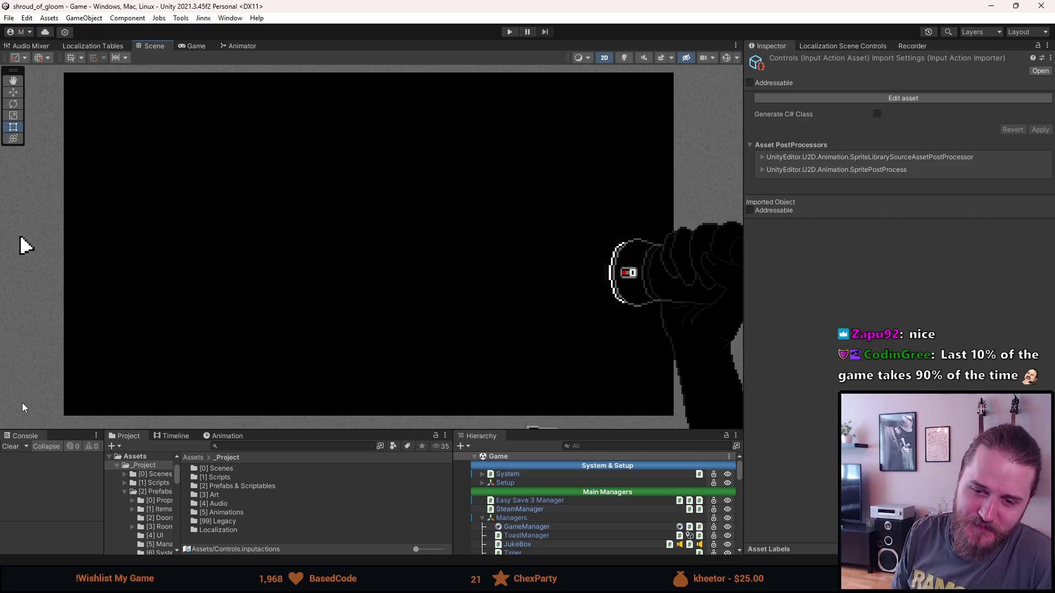
click(9, 449)
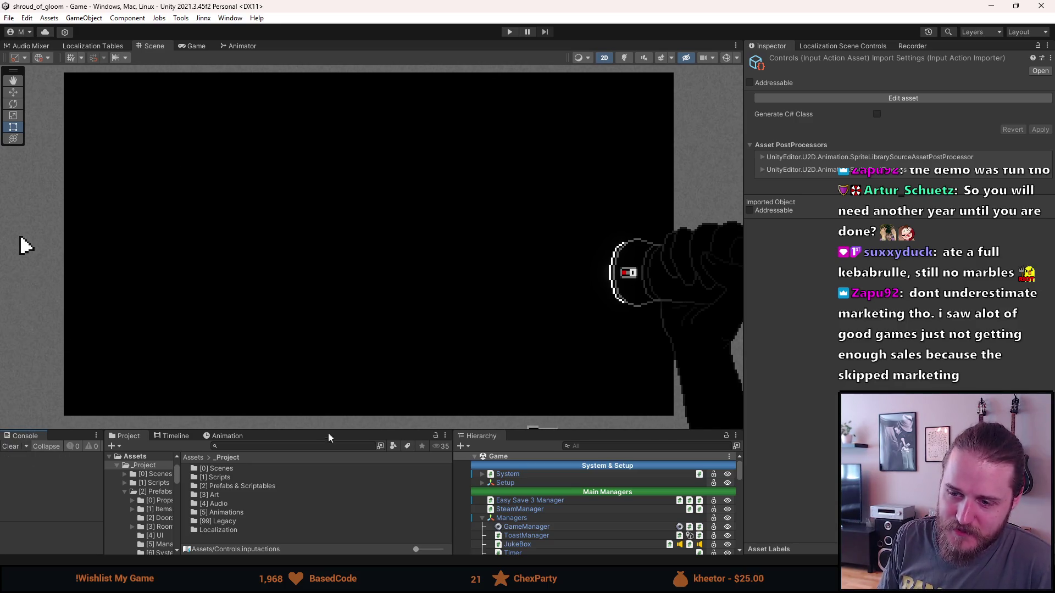
drag(328, 434, 324, 418)
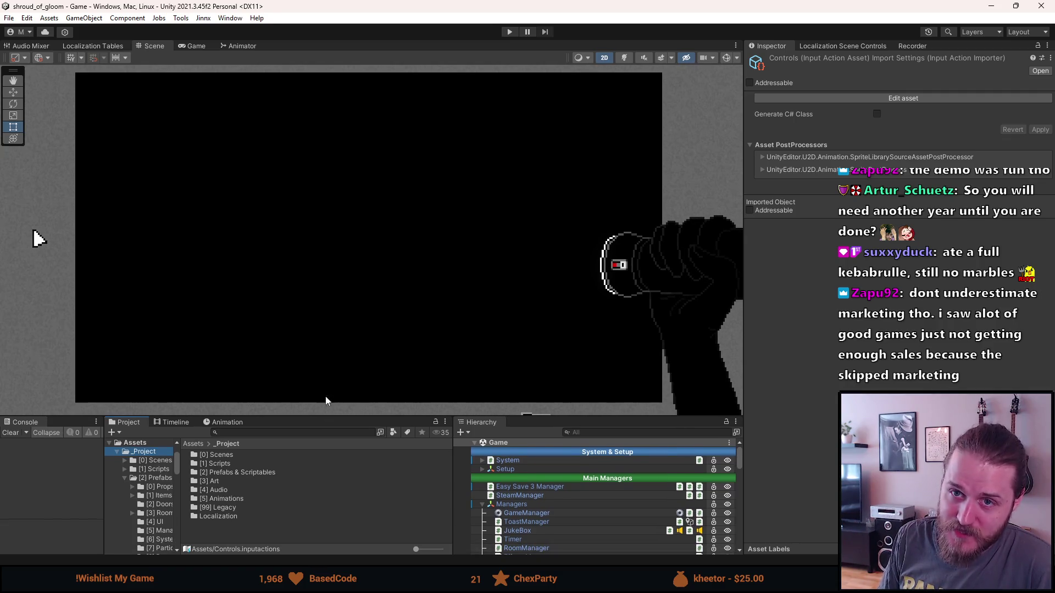
Step: Zoom the Scene view and nudge it slightly to the right
scroll(312, 272, down, 1)
scroll(312, 271, up, 1)
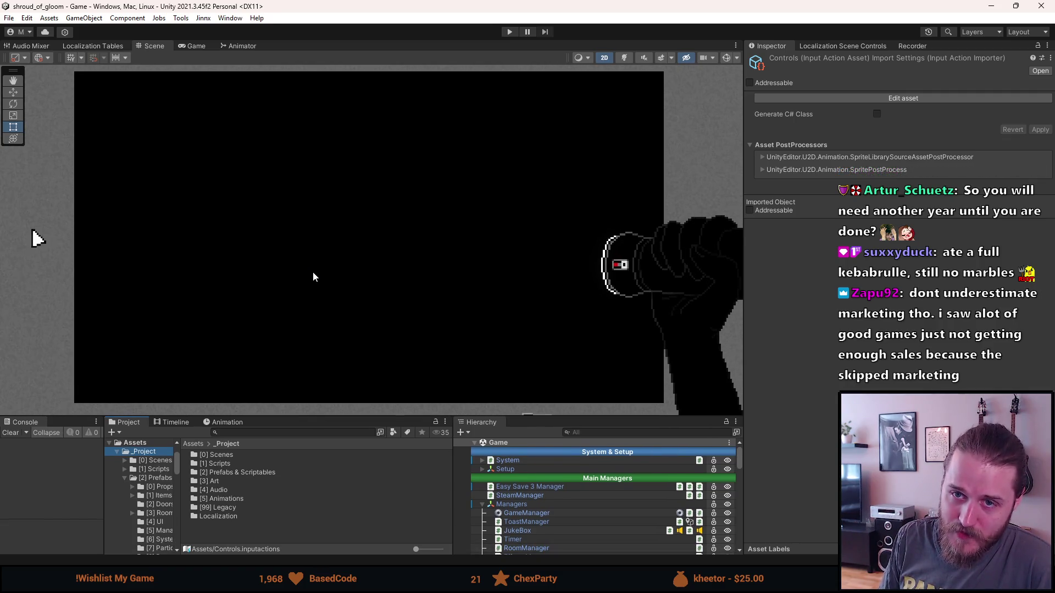
scroll(313, 273, up, 1)
drag(314, 275, 346, 278)
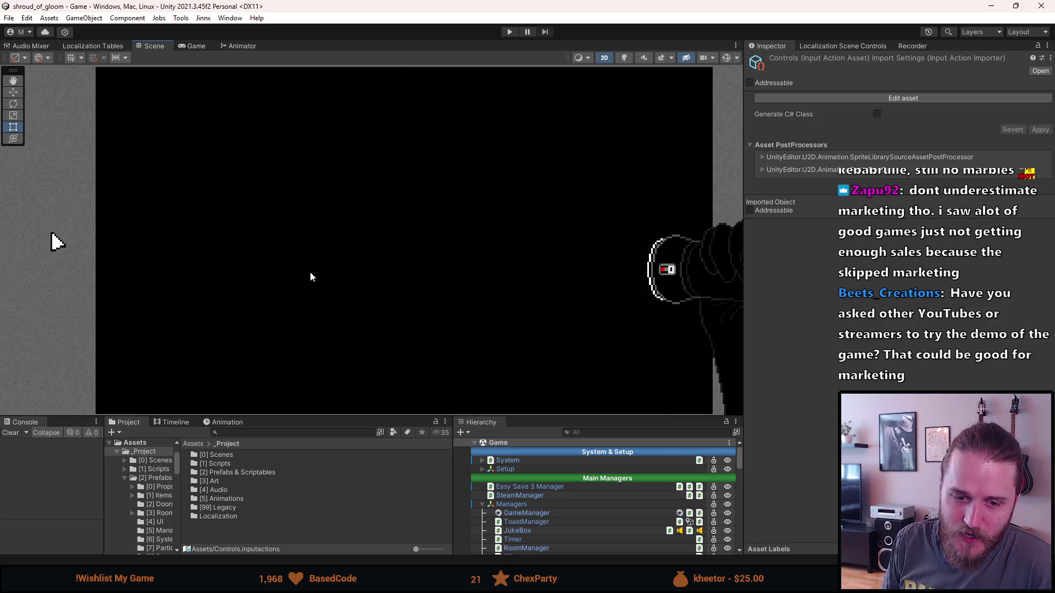
drag(309, 271, 337, 272)
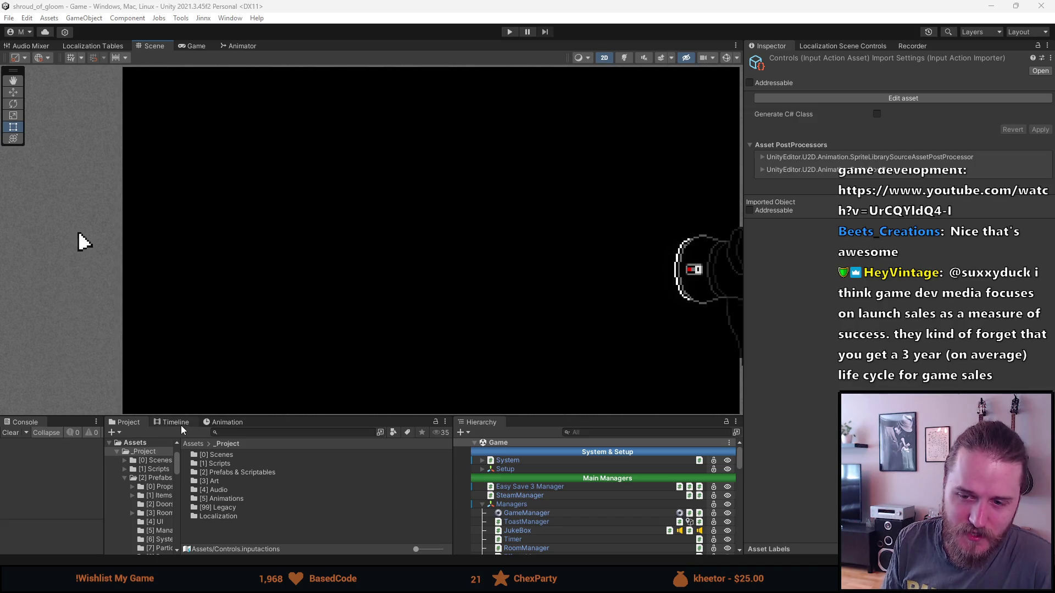
click(183, 430)
click(137, 426)
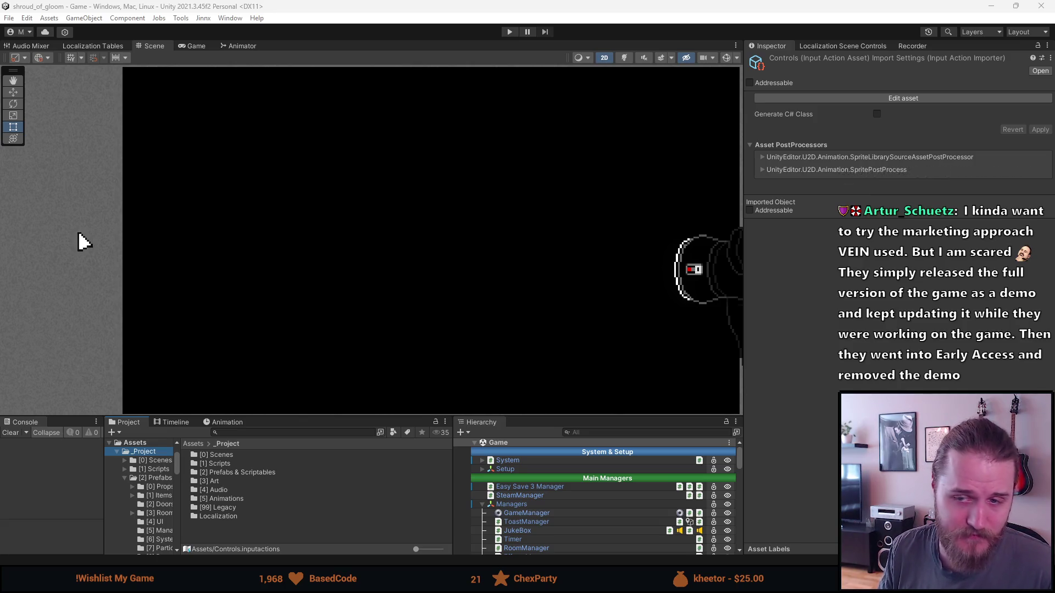
mouse_move(158, 221)
mouse_down()
mouse_move(117, 197)
mouse_move(96, 211)
mouse_move(106, 219)
mouse_up()
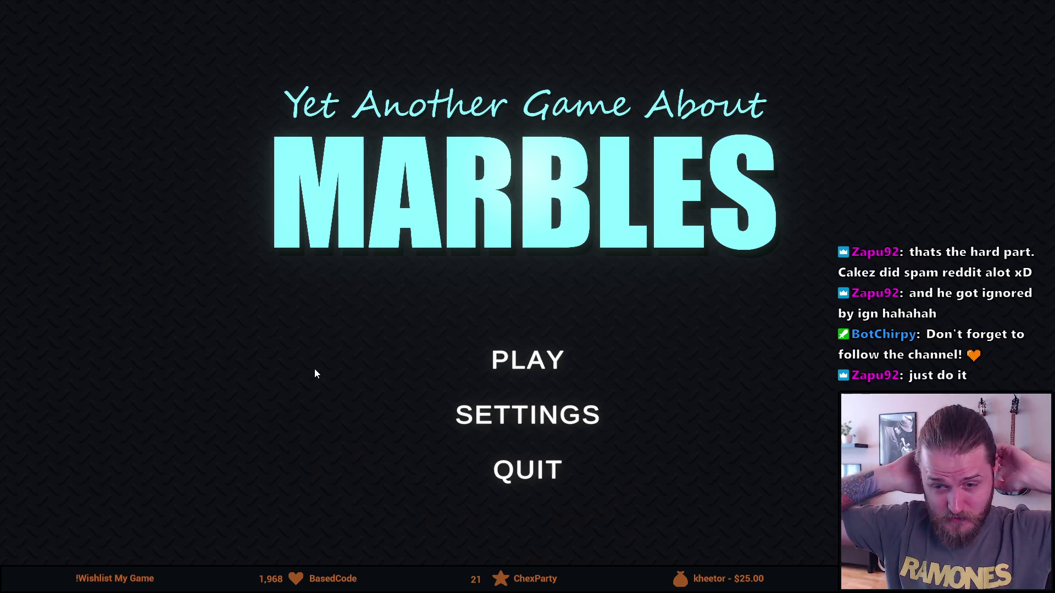
Step: Start a game from the MARBLES title screen to reach the track selection
click(515, 365)
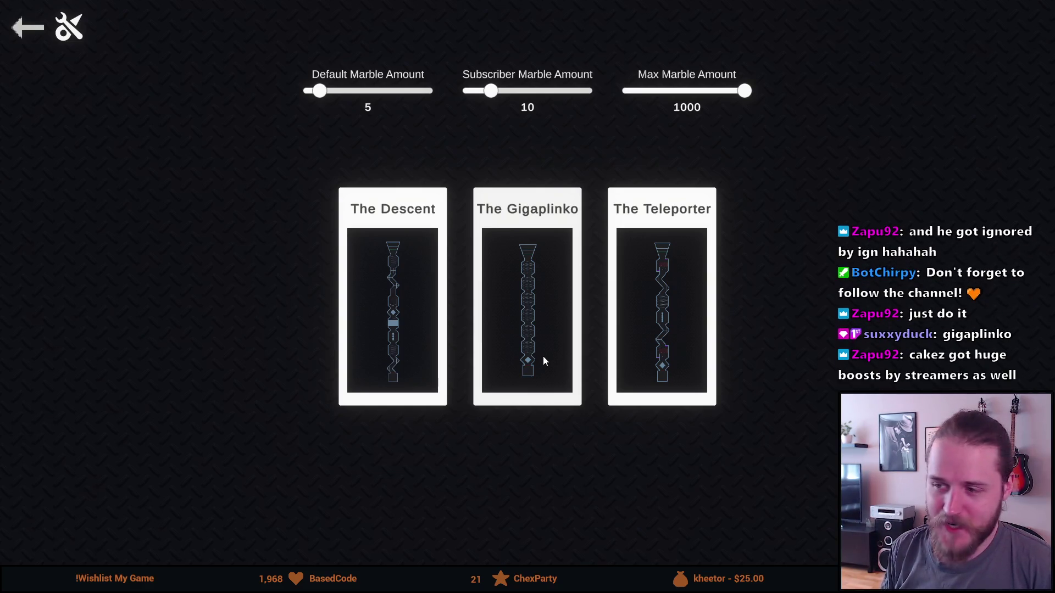
Step: Choose The Gigaplinko map, let viewers join with !join, then start the race
click(547, 341)
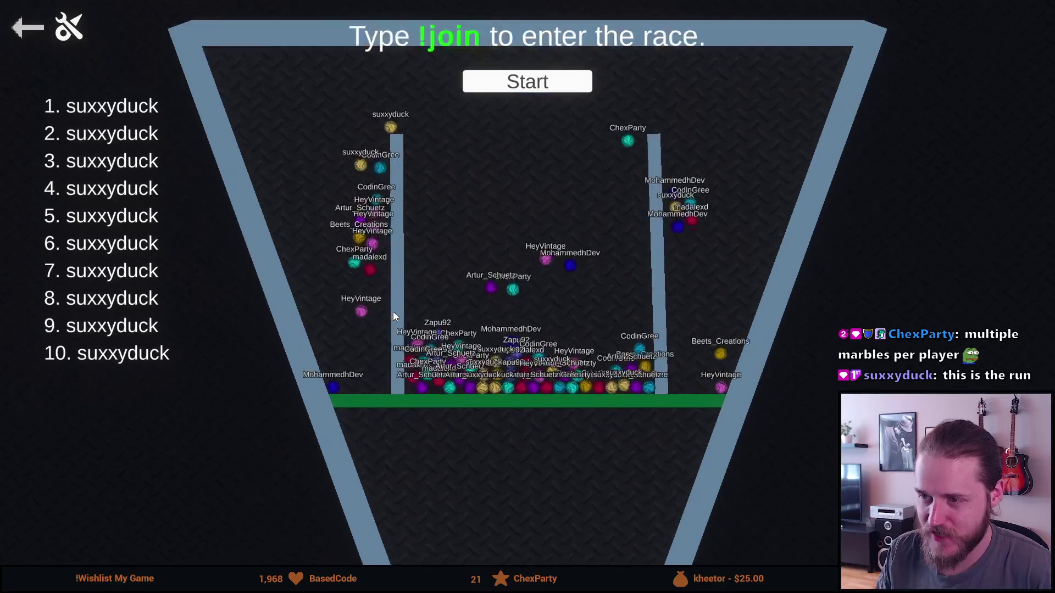
click(501, 83)
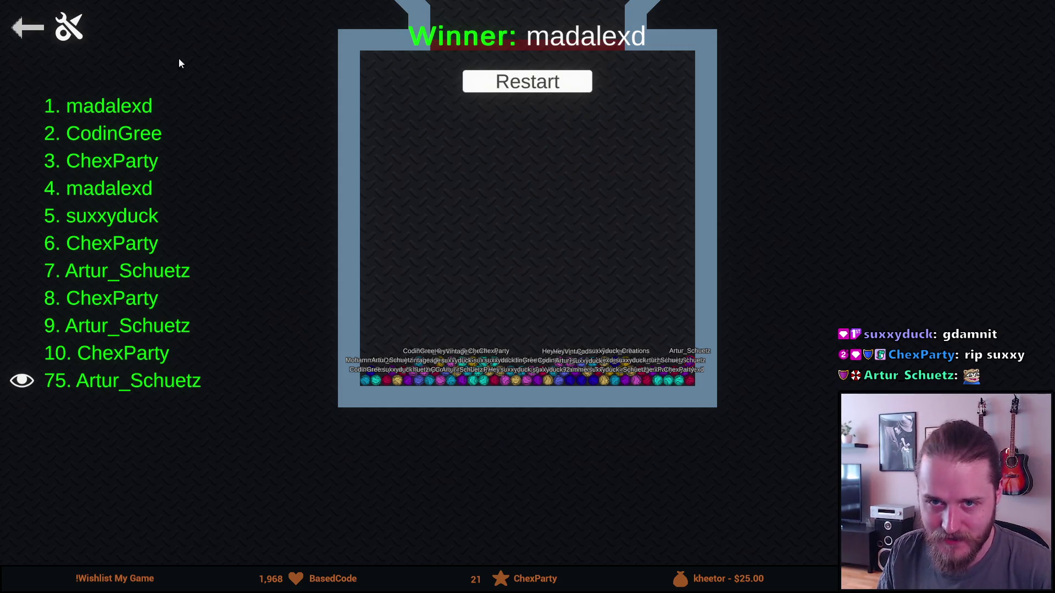
Step: Leave the race results screen to head back toward map selection
click(37, 31)
Step: Quit the marble game from its main menu, confirming Yes, and return to InputManager.cs
click(32, 28)
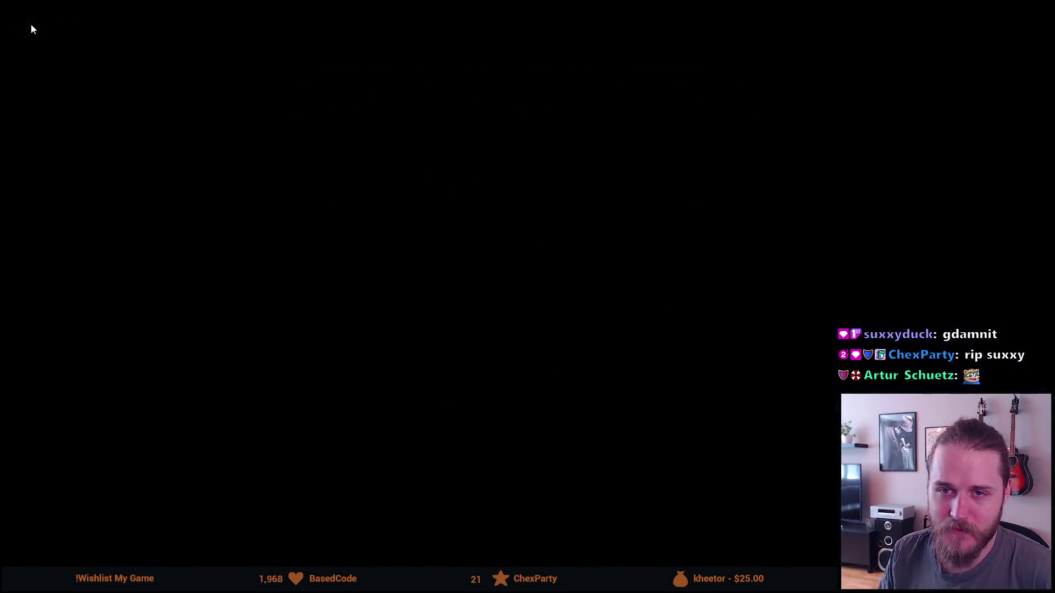
click(492, 483)
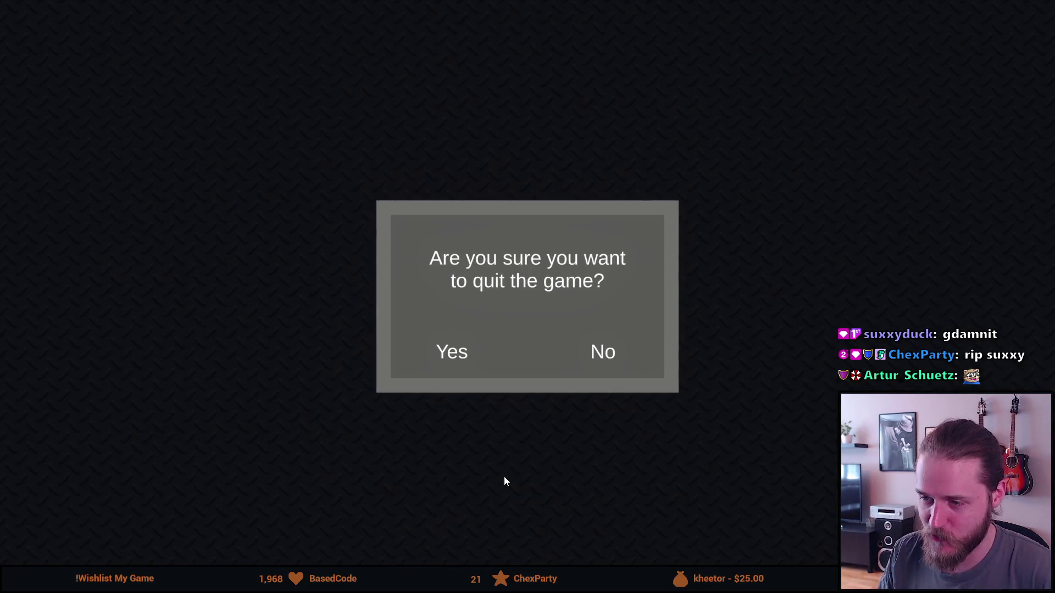
click(456, 348)
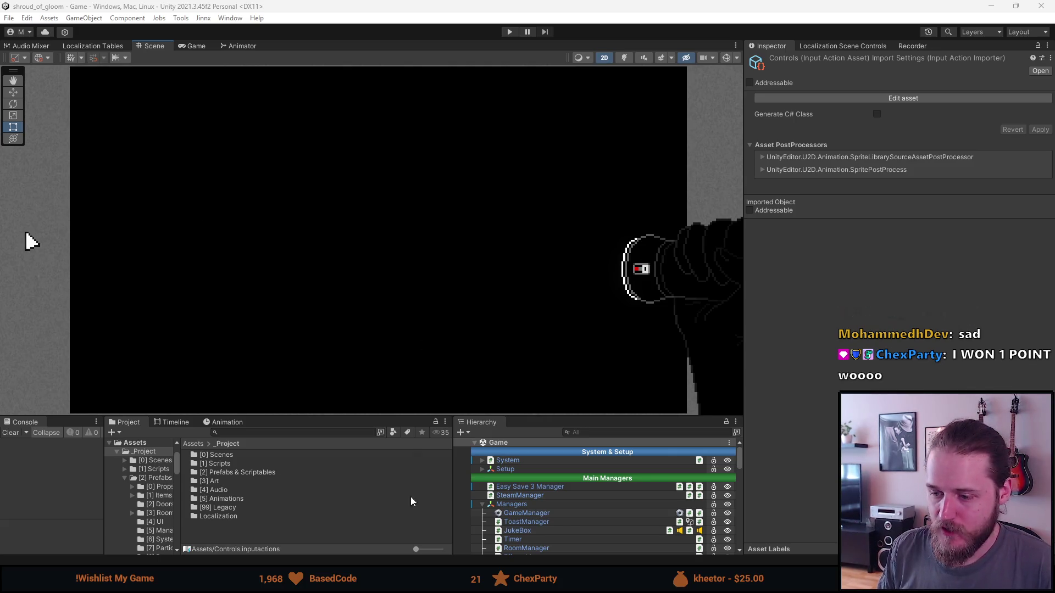
key(alt+Tab)
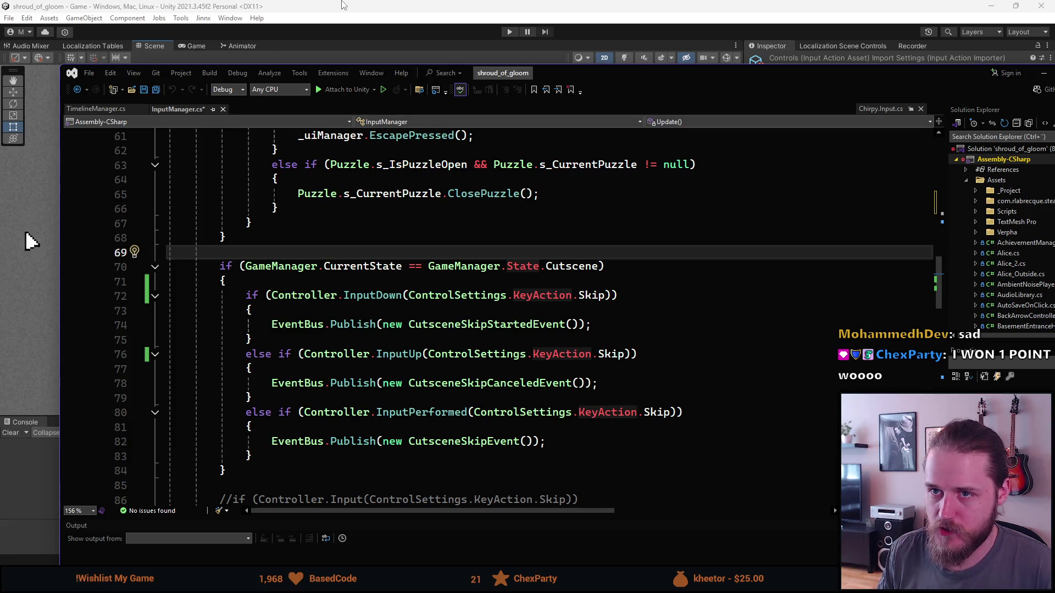
Step: Save the cutscene-skip edits in InputManager.cs and go back to Unity to reload scripts
scroll(255, 132, up, 2)
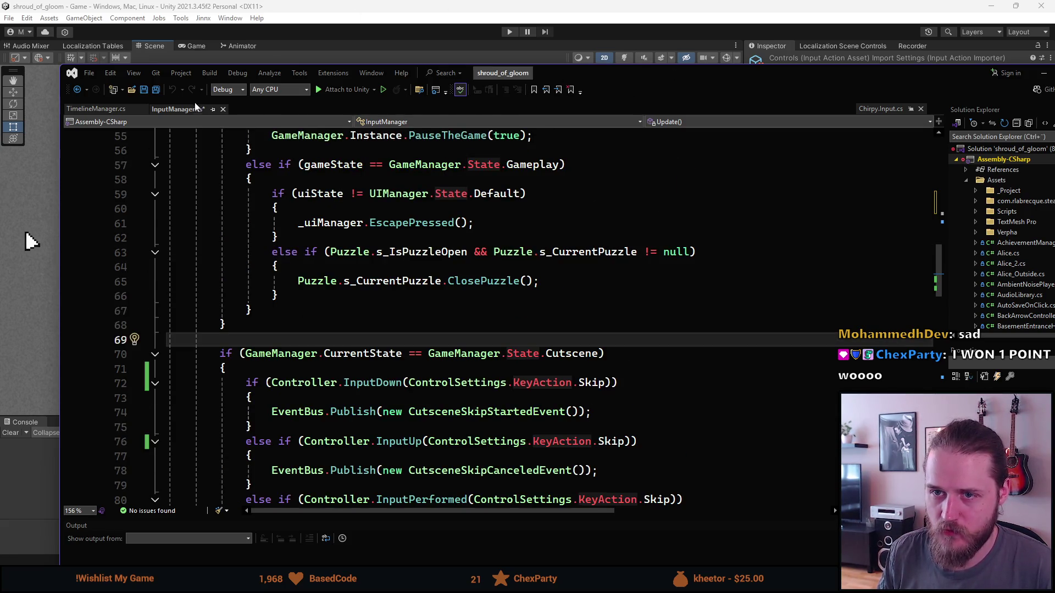
click(188, 113)
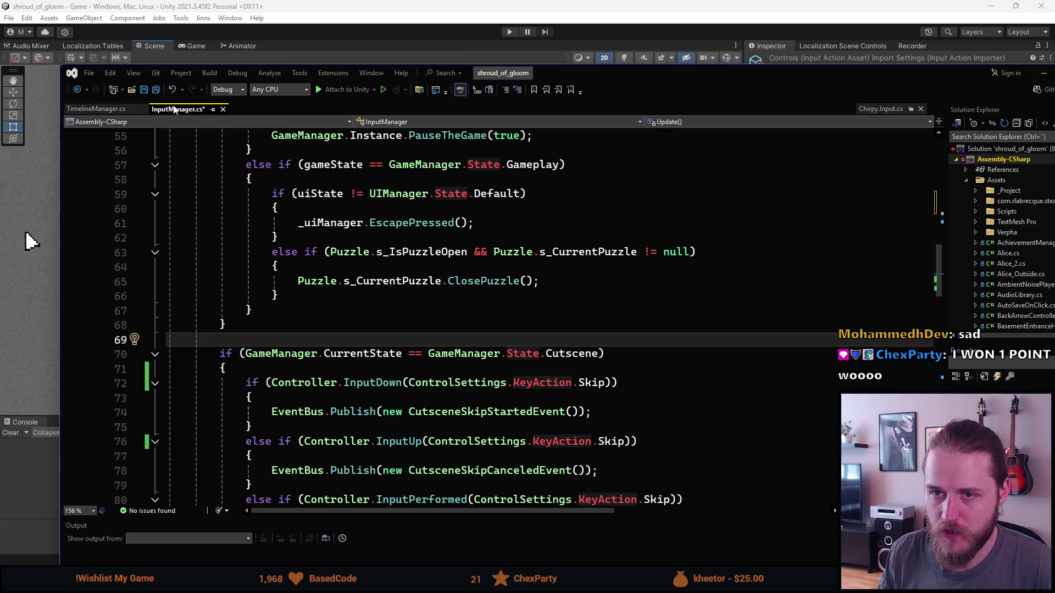
scroll(290, 335, down, 1)
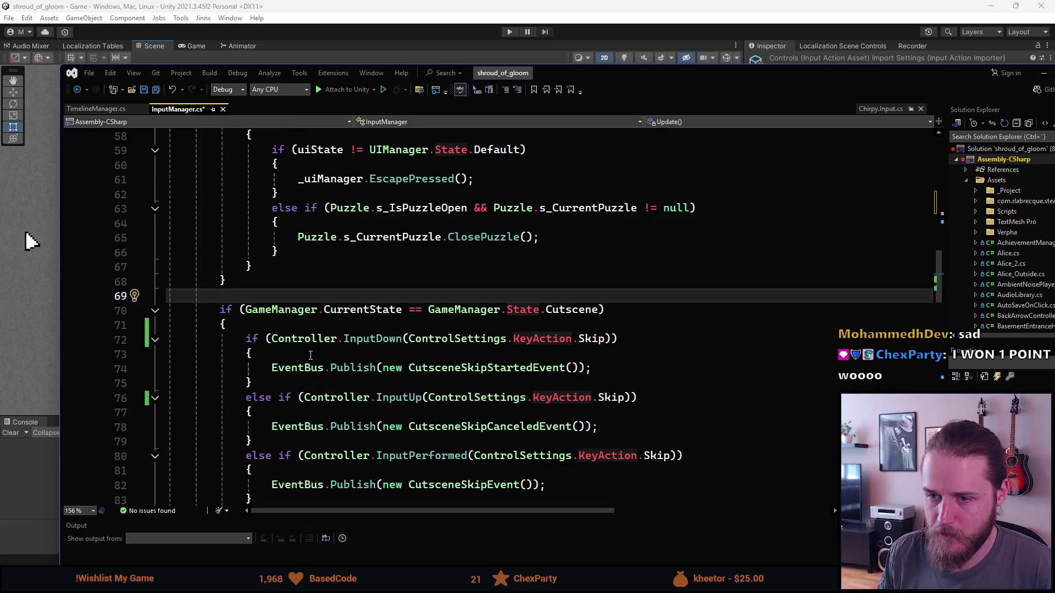
scroll(314, 350, down, 1)
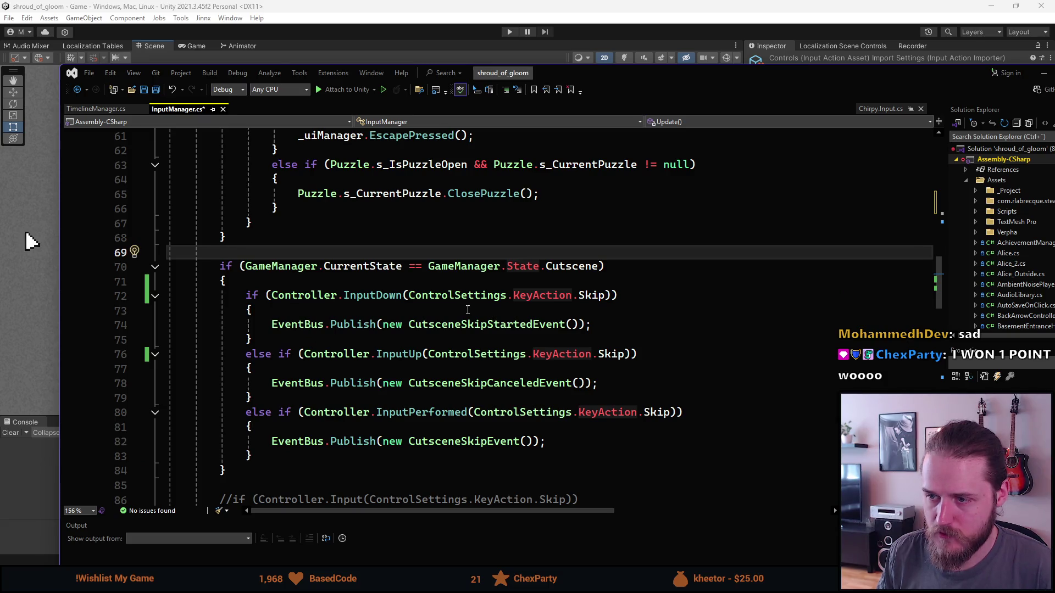
key(ctrl+s)
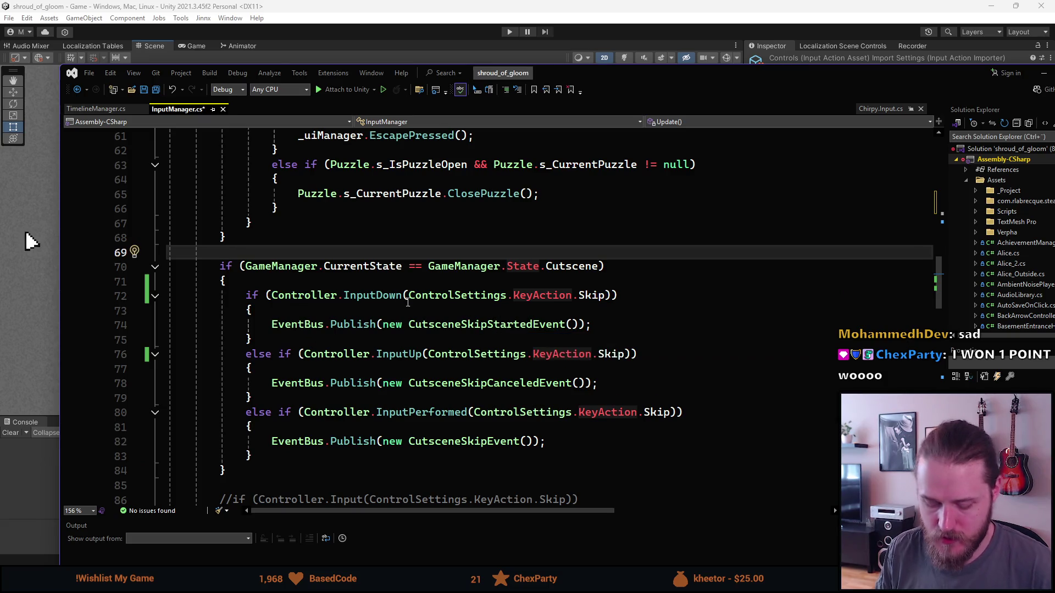
click(409, 308)
click(32, 242)
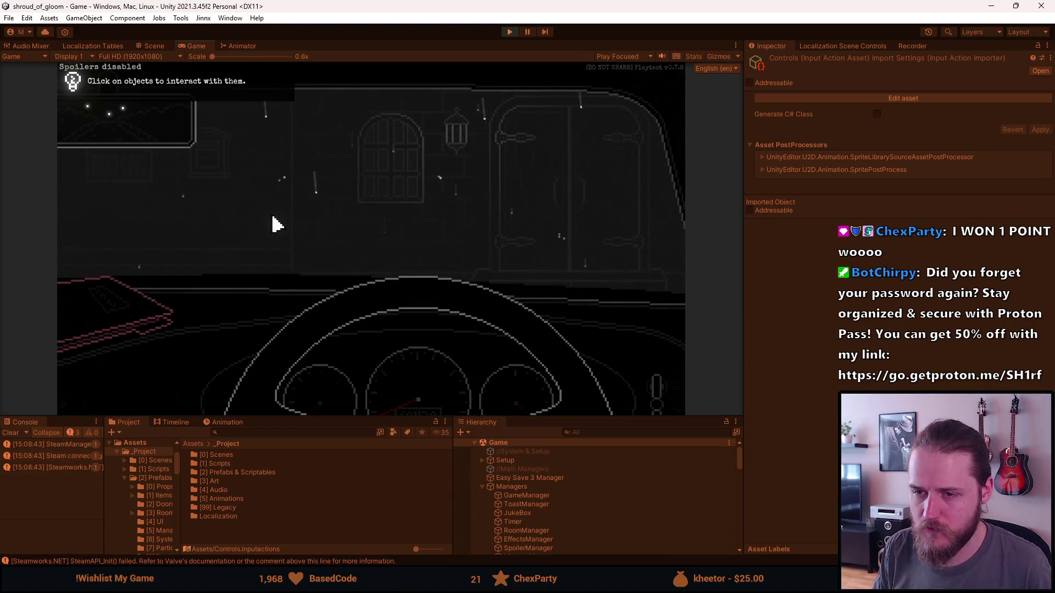
Step: Reload the game from the developer tools and pause it in the car-drive scene
key(F1)
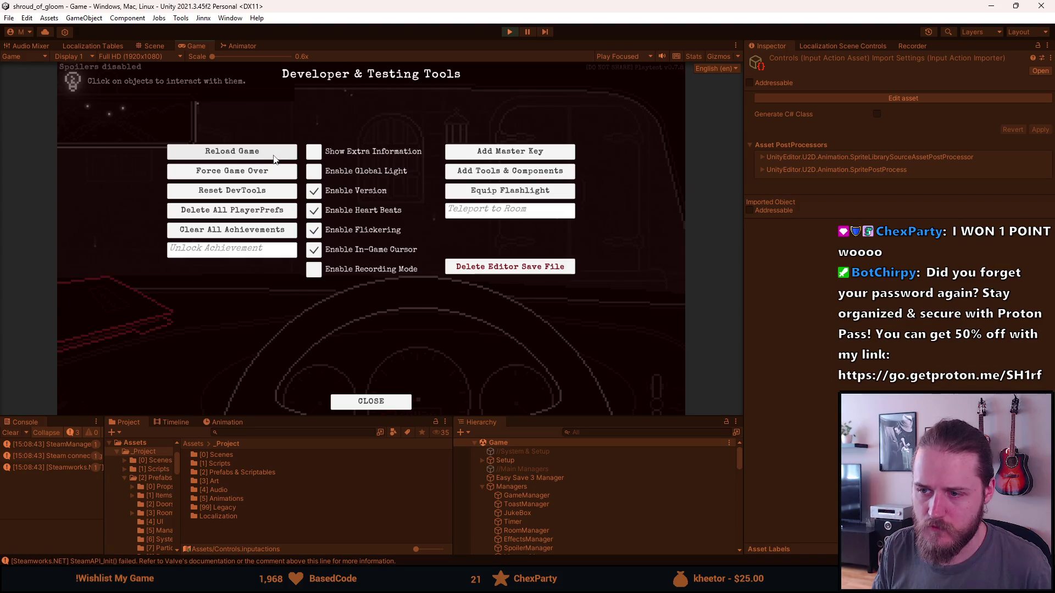
click(476, 268)
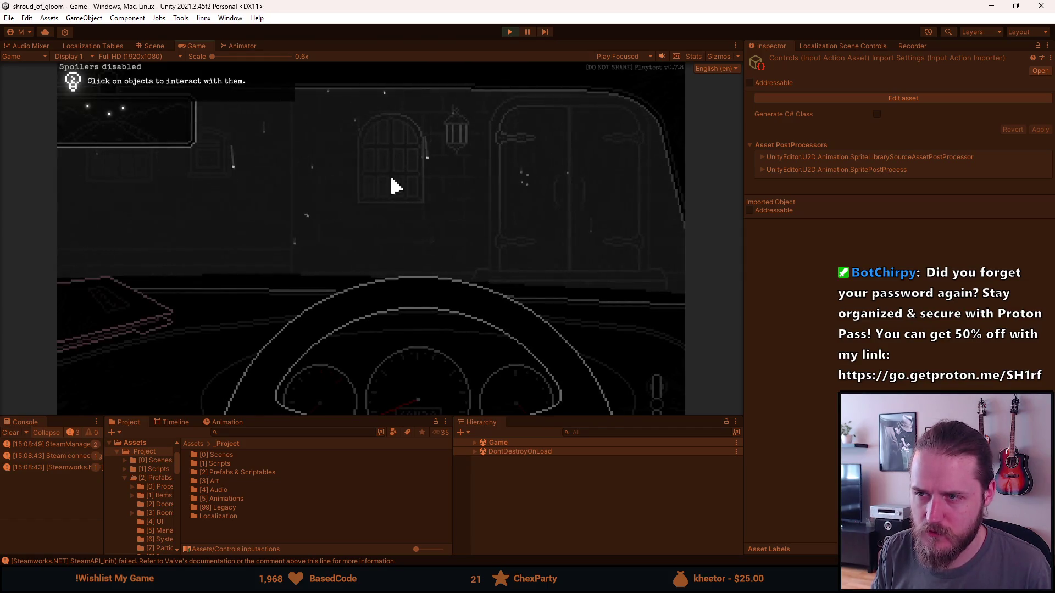
key(Escape)
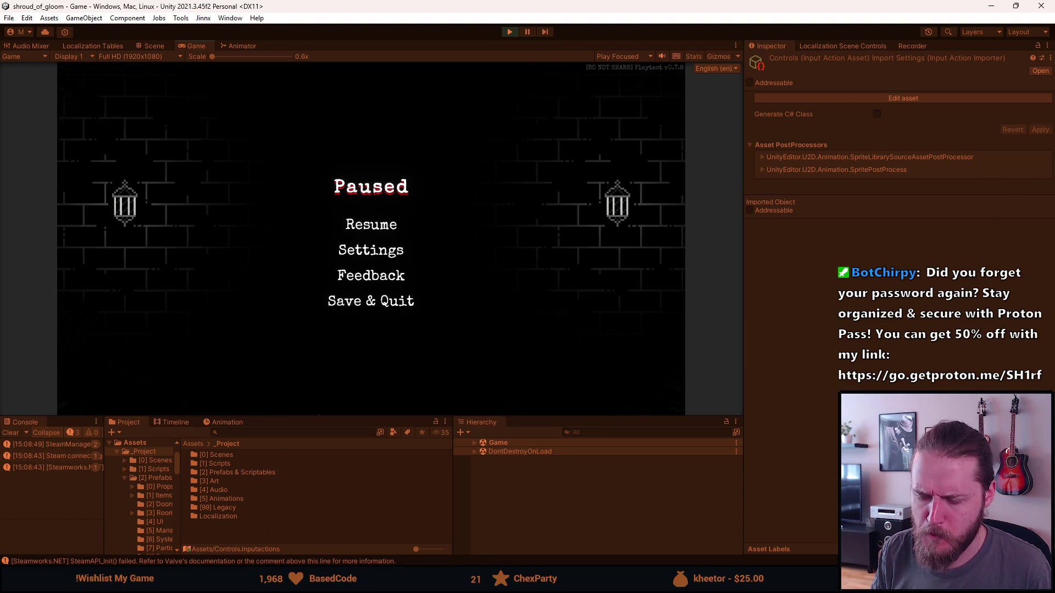
Step: In Visual Studio, place the caret before the if on line 76 of InputManager.cs
key(alt+Tab)
scroll(345, 412, down, 1)
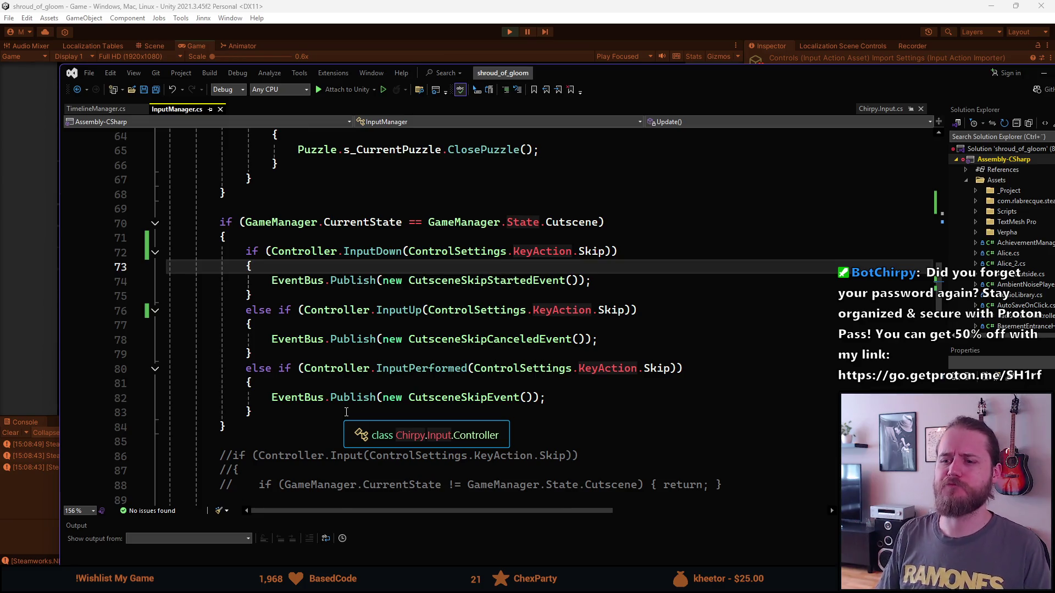
click(279, 311)
Step: Delete 'else' so the InputUp and InputPerformed skip checks become standalone ifs
key(ctrl+BackSpace)
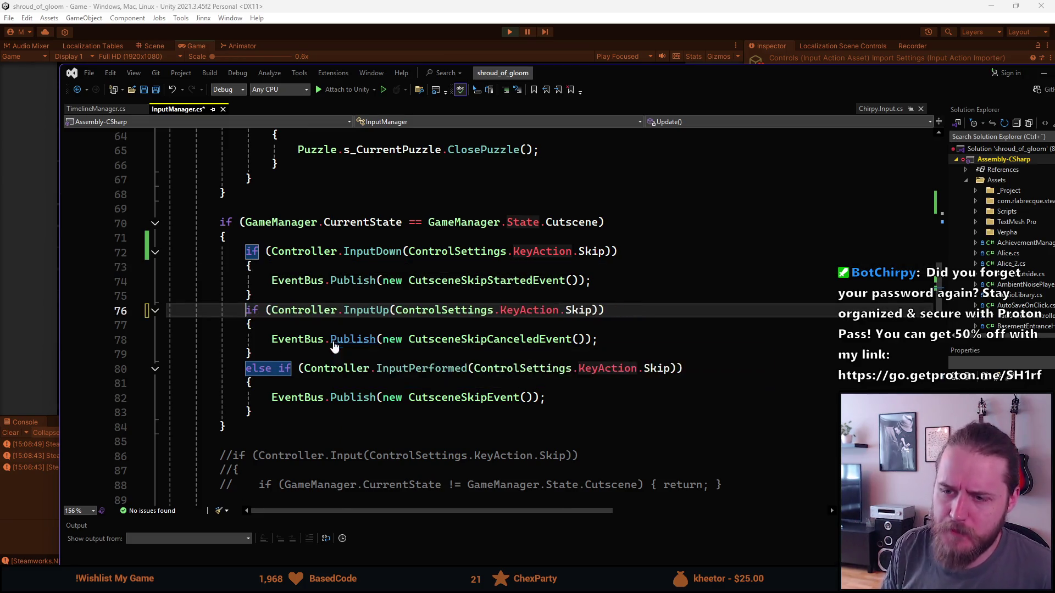
key(Down)
key(Down)
key(Down)
key(Down)
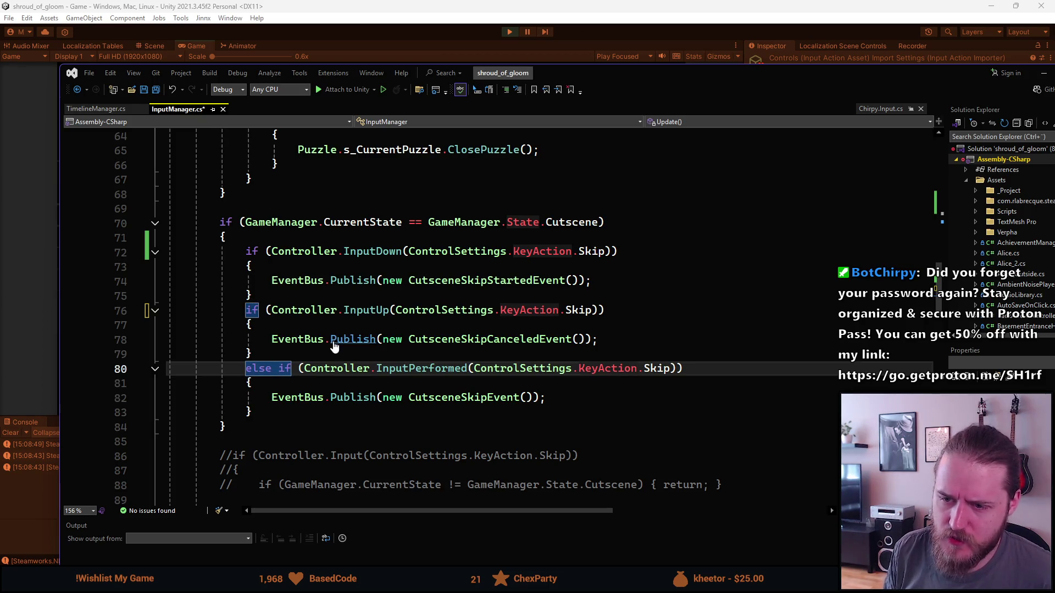
key(ctrl+BackSpace)
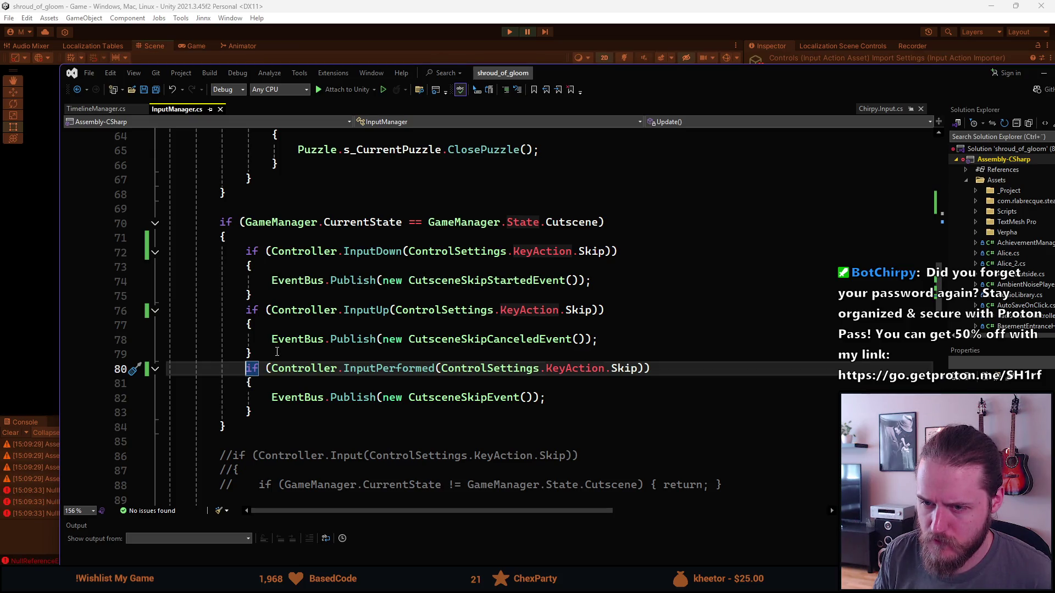
key(shift+Up)
key(shift+Up)
key(shift+Up)
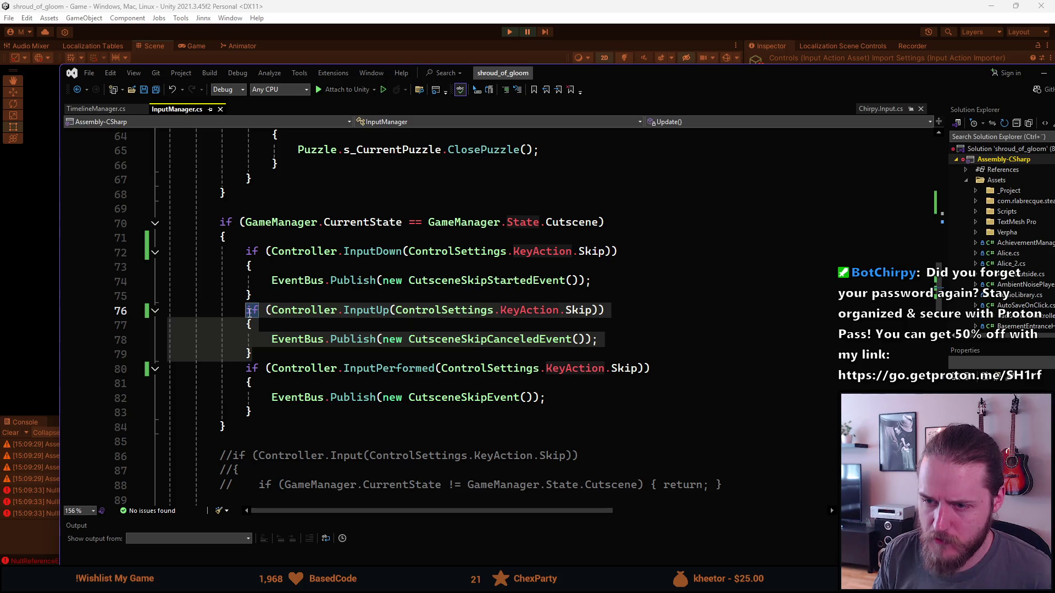
Step: Stop the running game, then start Play mode again with Ctrl+P to test the change
click(509, 32)
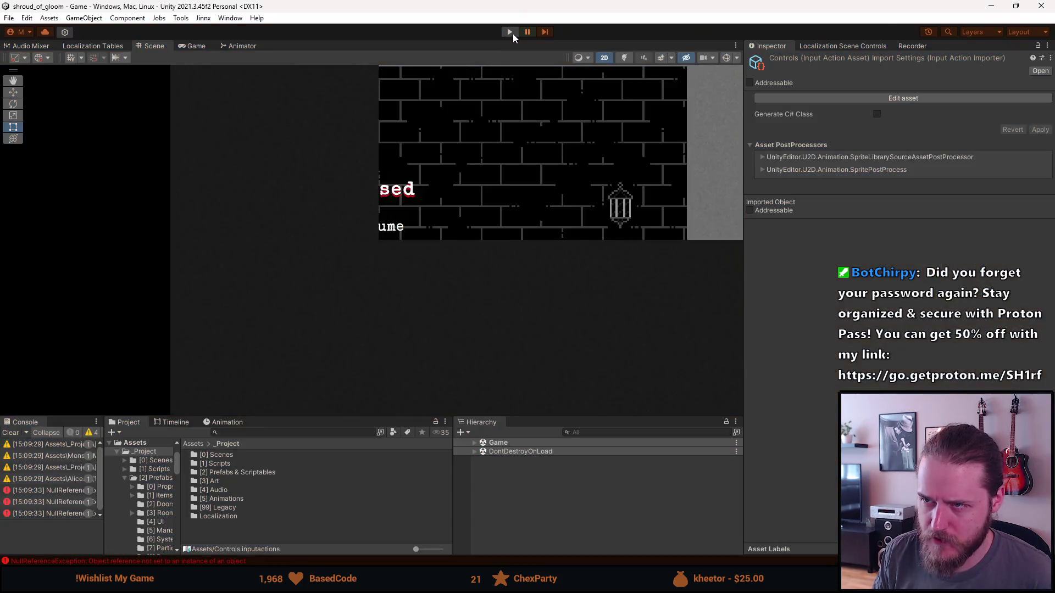
key(alt+Tab)
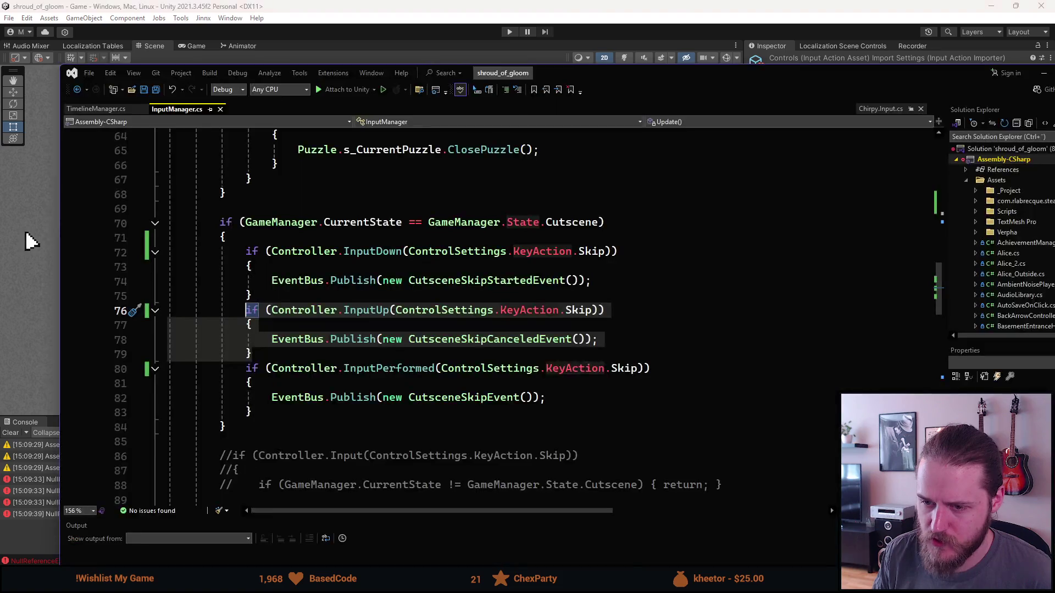
click(310, 352)
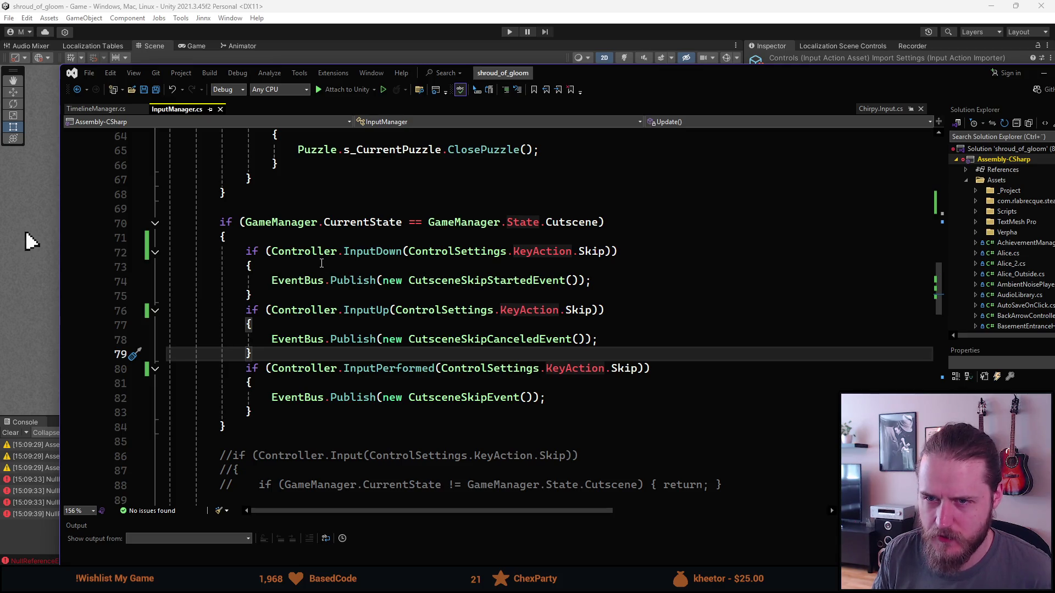
click(31, 240)
key(ctrl+p)
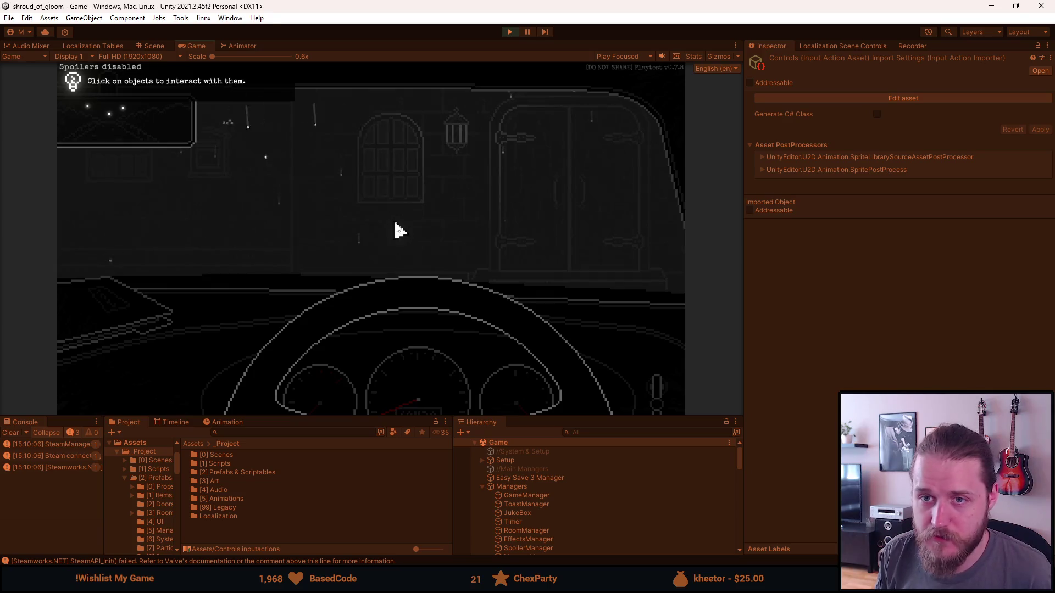
Step: Reload the scene via dev tools and pause and resume the driving cutscene twice
key(Escape)
key(F1)
click(276, 158)
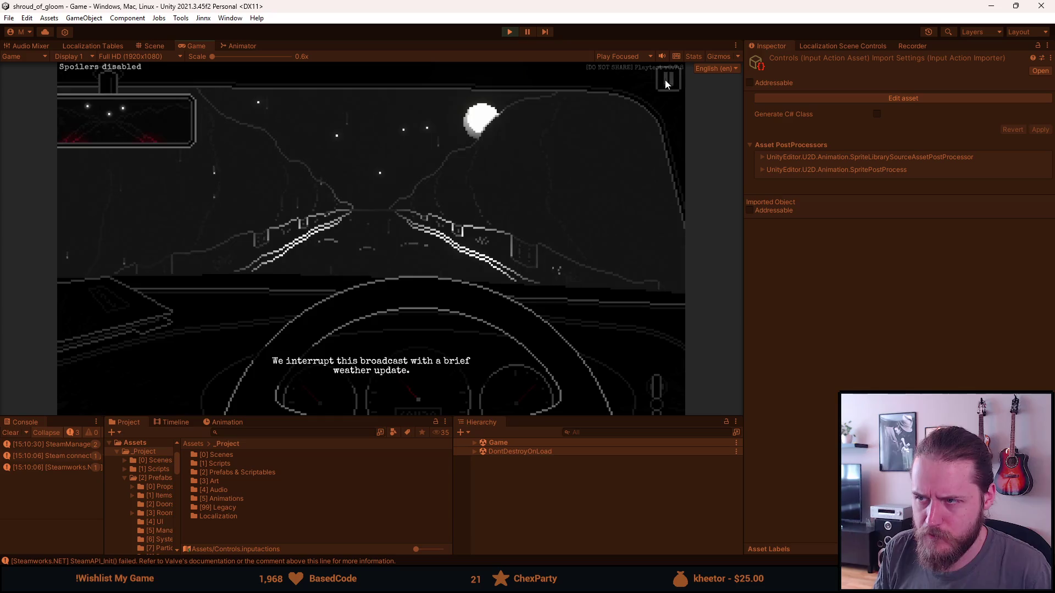
click(665, 81)
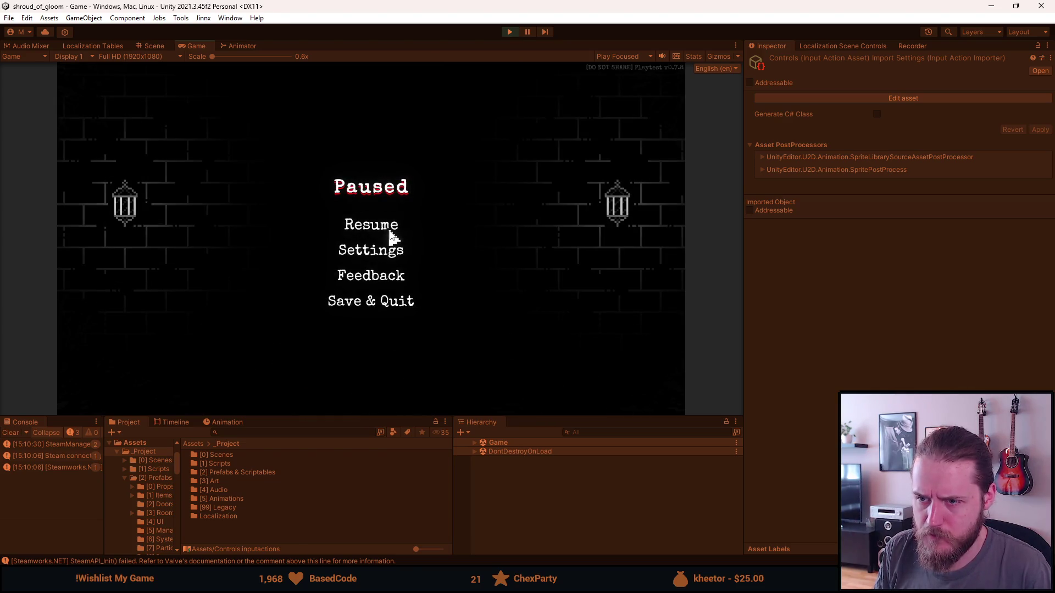
click(390, 231)
click(666, 81)
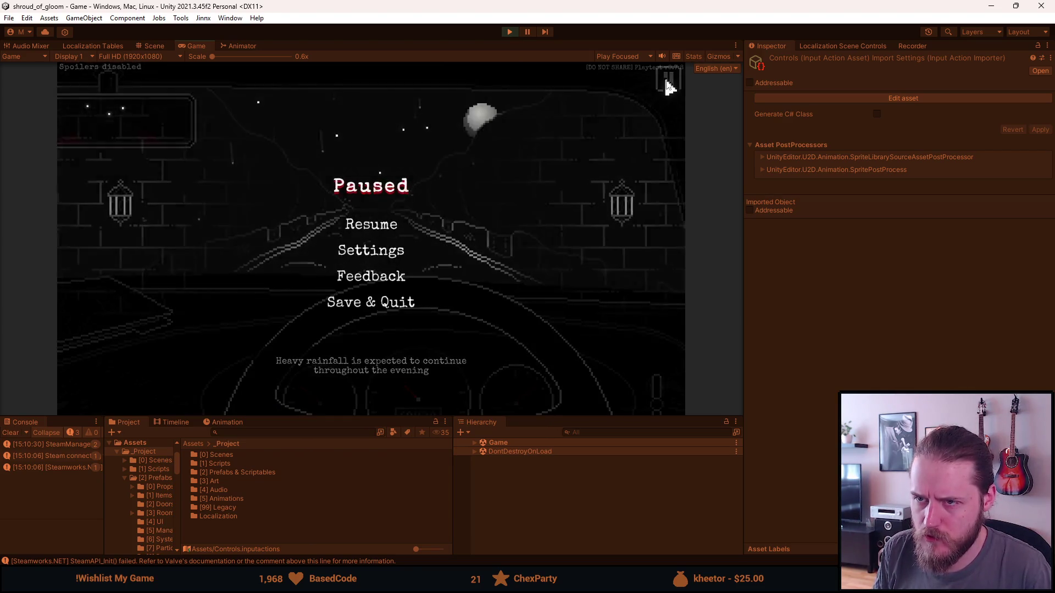
click(381, 223)
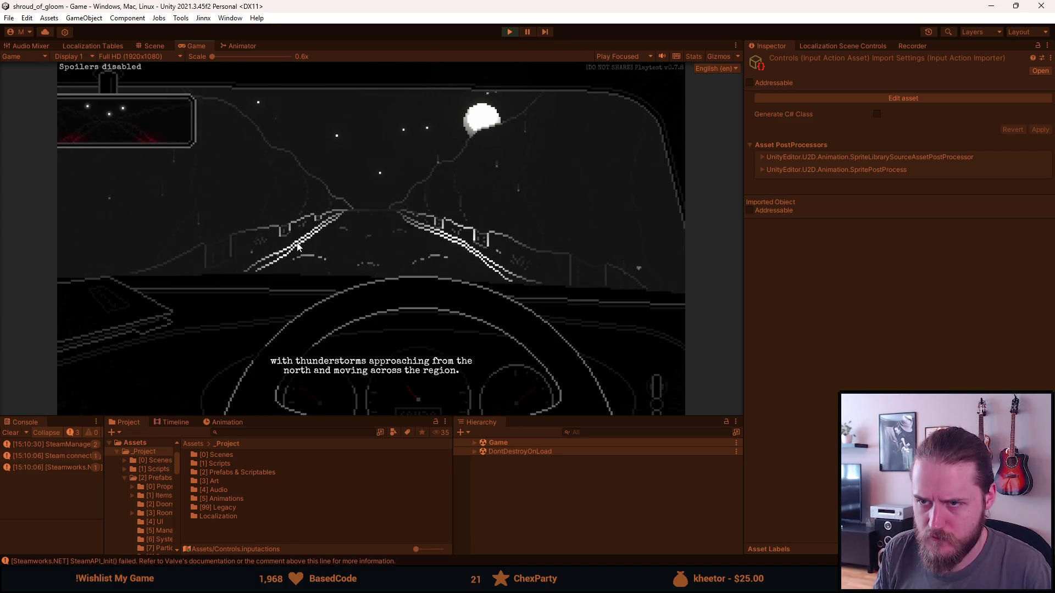
Step: Skip the cutscene with Space, read and close the glovebox note, and exit the car
key(space)
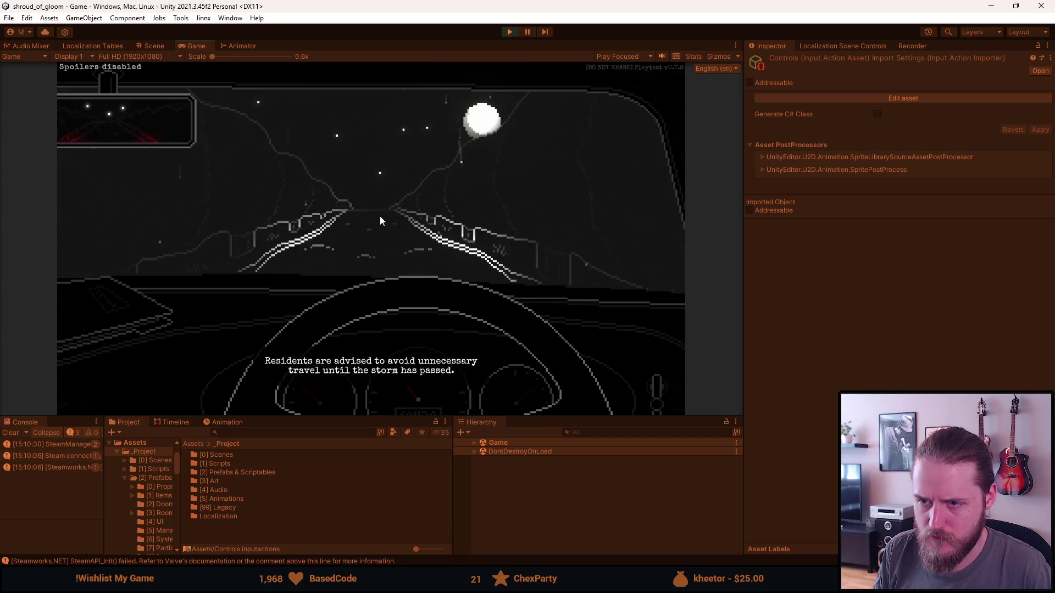
key(space)
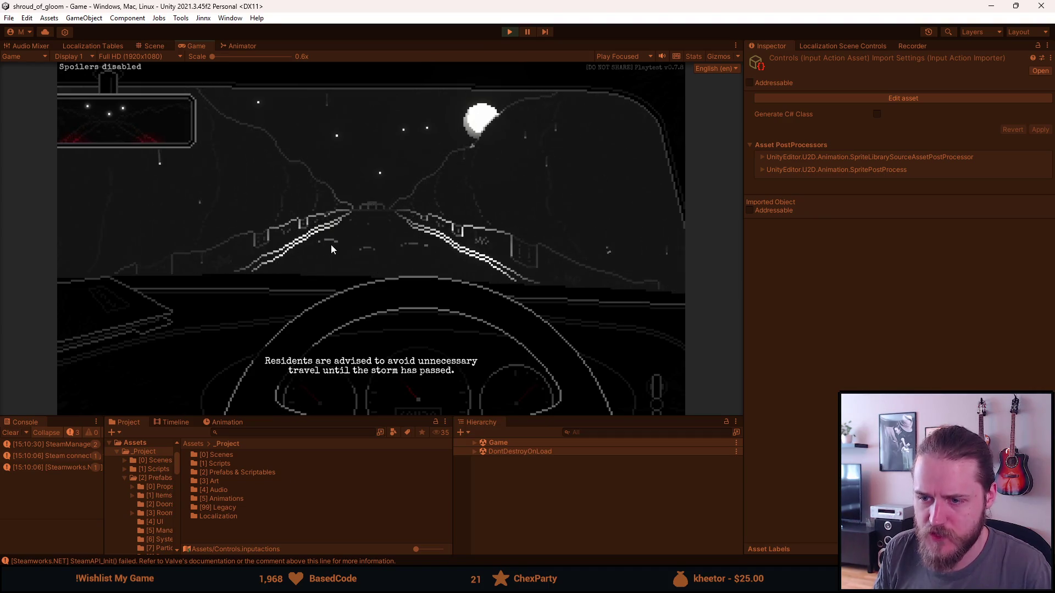
key(space)
key(Escape)
key(Escape)
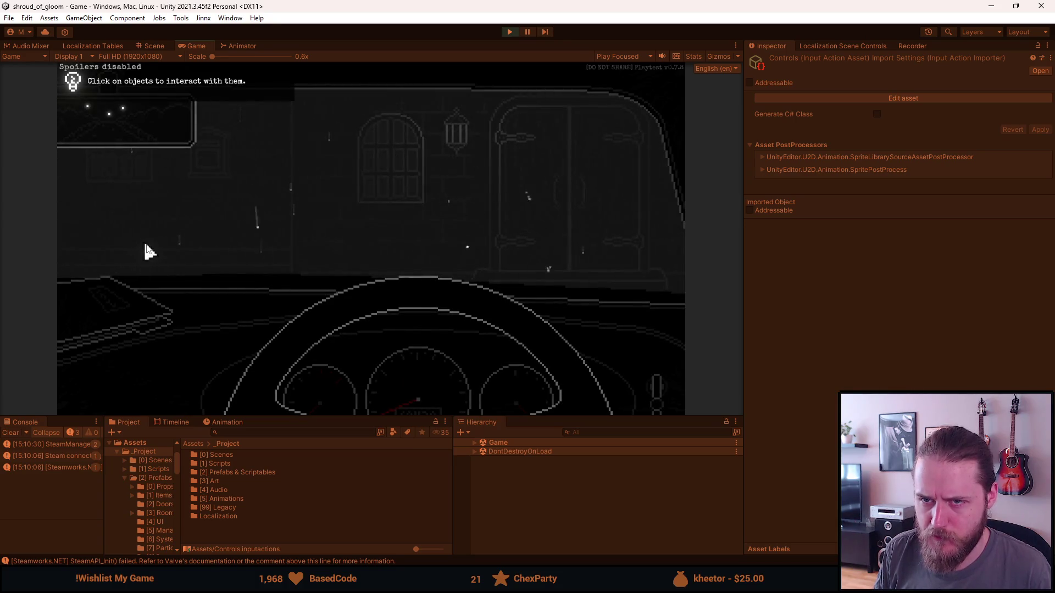
click(100, 314)
click(162, 266)
click(637, 175)
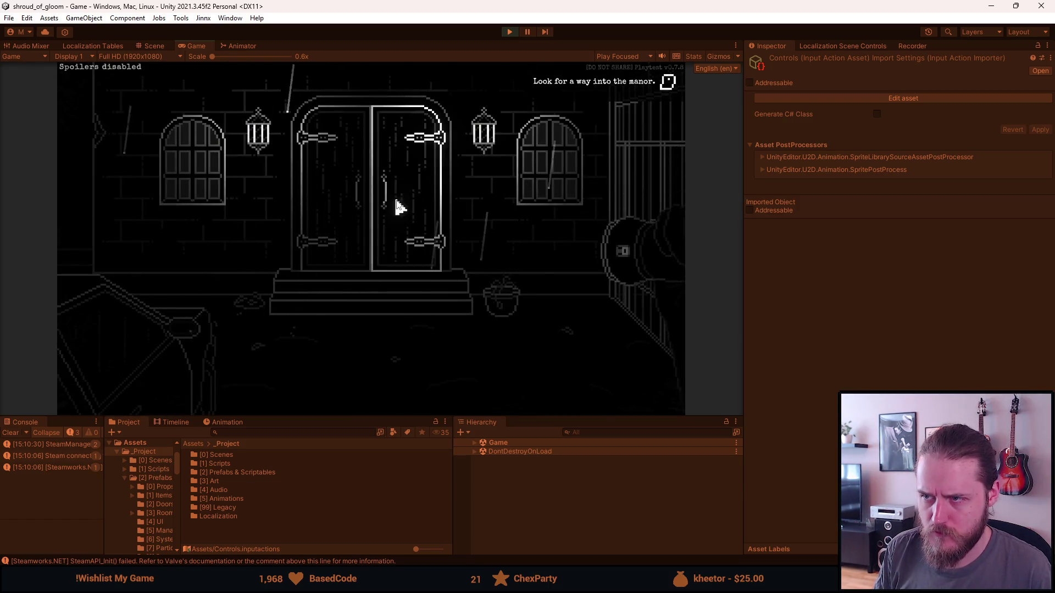
Step: Reload the scene again, pause the cutscene, and open the Controls bindings screen
key(Escape)
key(F1)
click(243, 155)
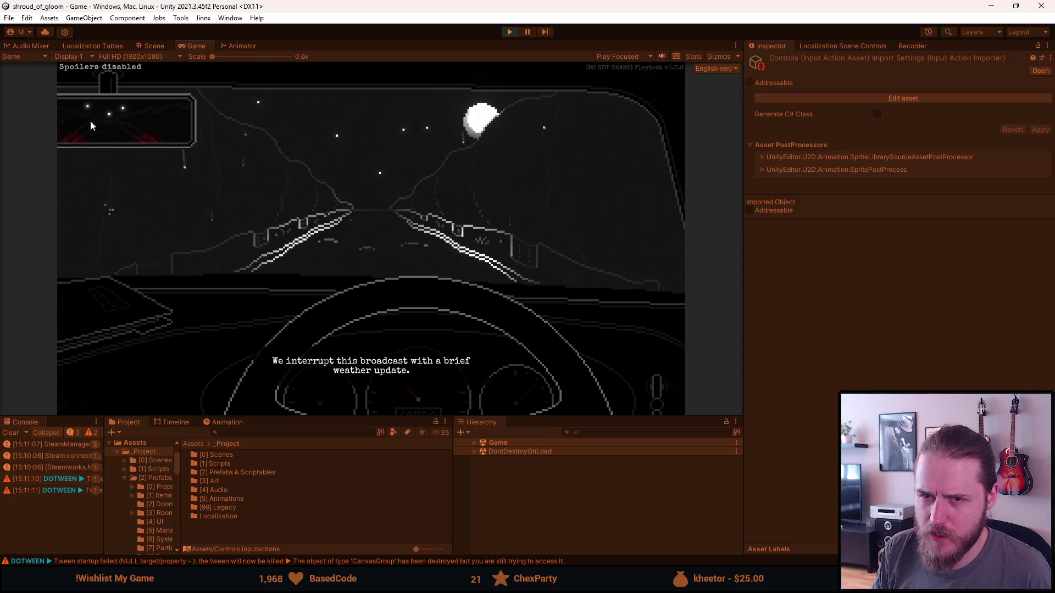
key(Escape)
click(357, 251)
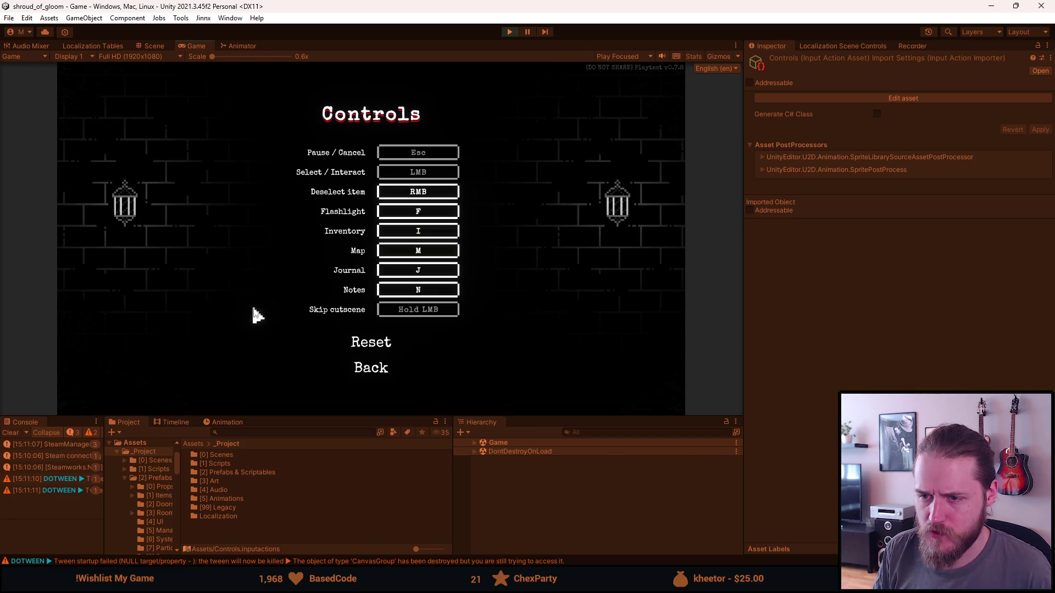
Step: Back out of Controls, resume and skip ahead in the cutscene, then switch to the code editor
click(373, 373)
click(370, 327)
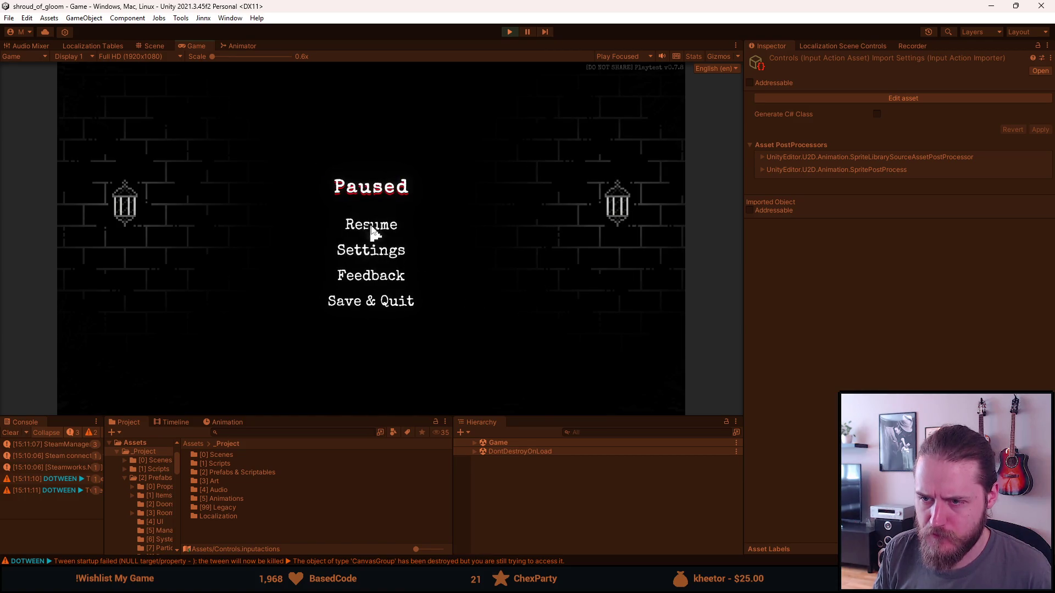
click(372, 229)
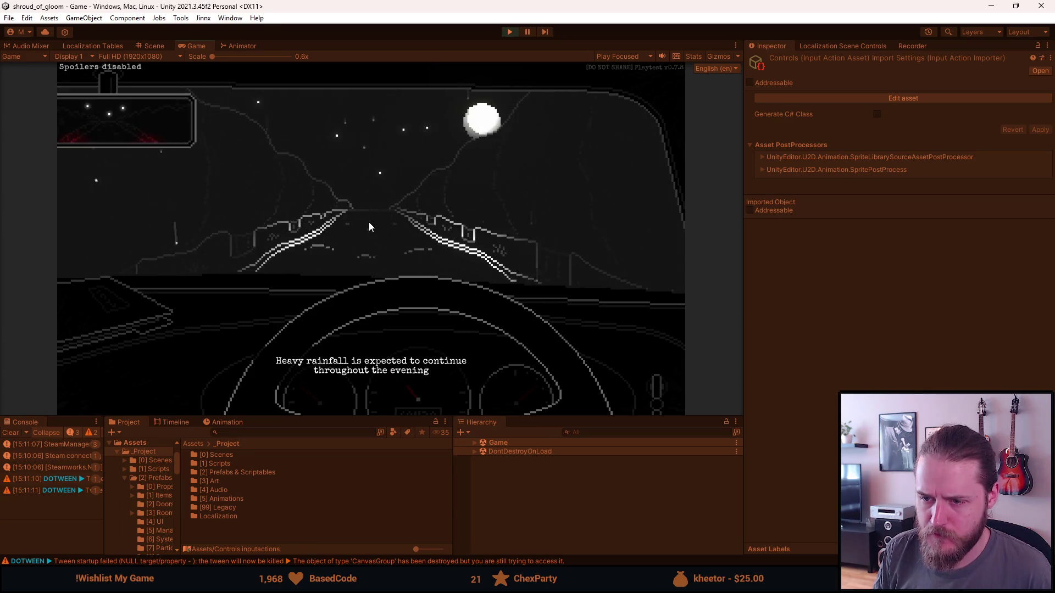
key(space)
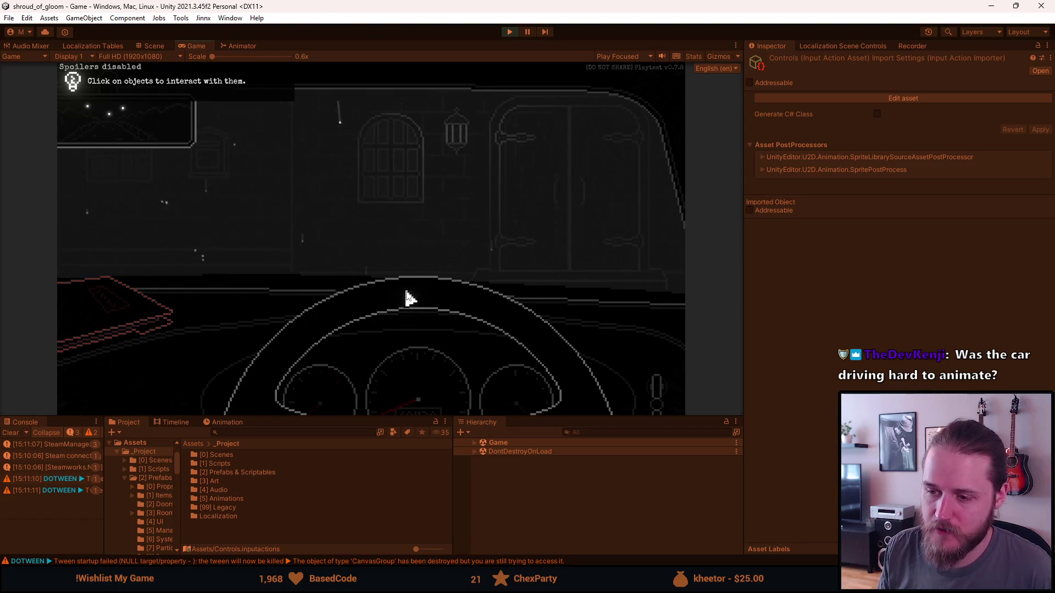
key(alt+Tab)
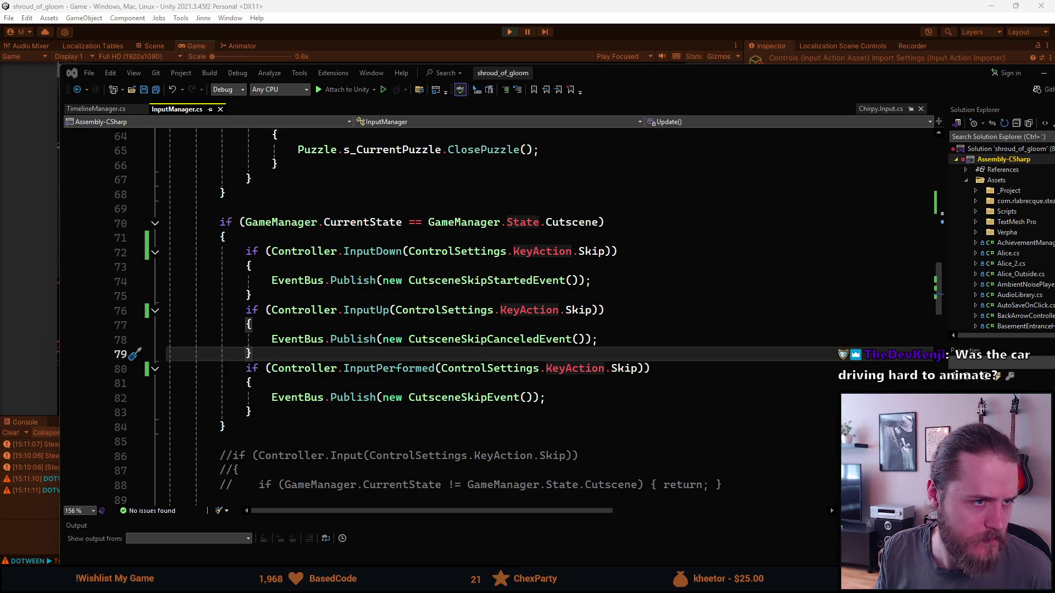
Step: In File Explorer, open the Screenshots' New folder and the Drive screenshot
key(super+e)
drag(519, 94, 440, 70)
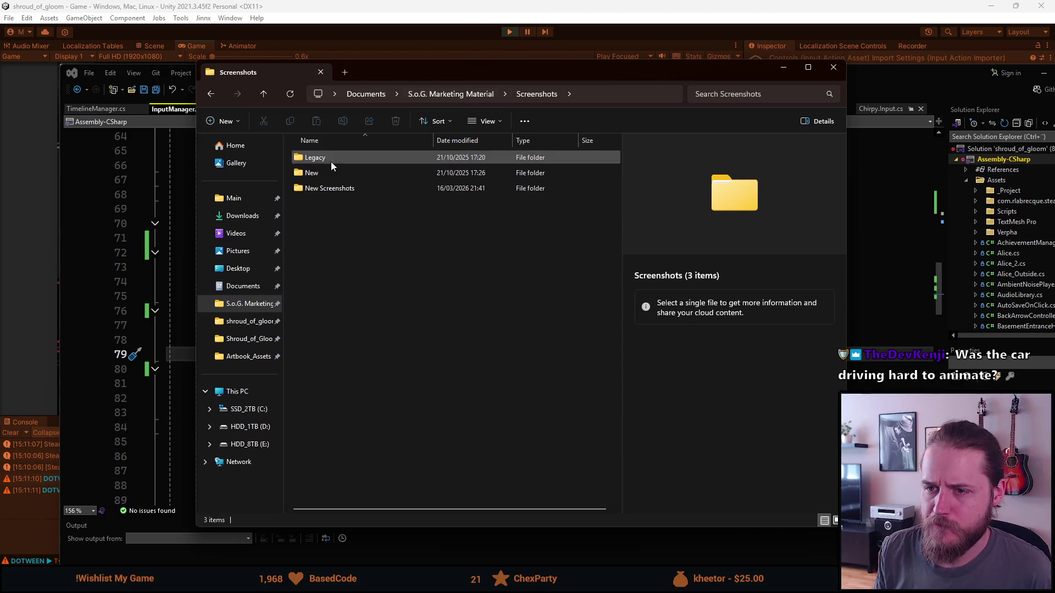
double_click(319, 171)
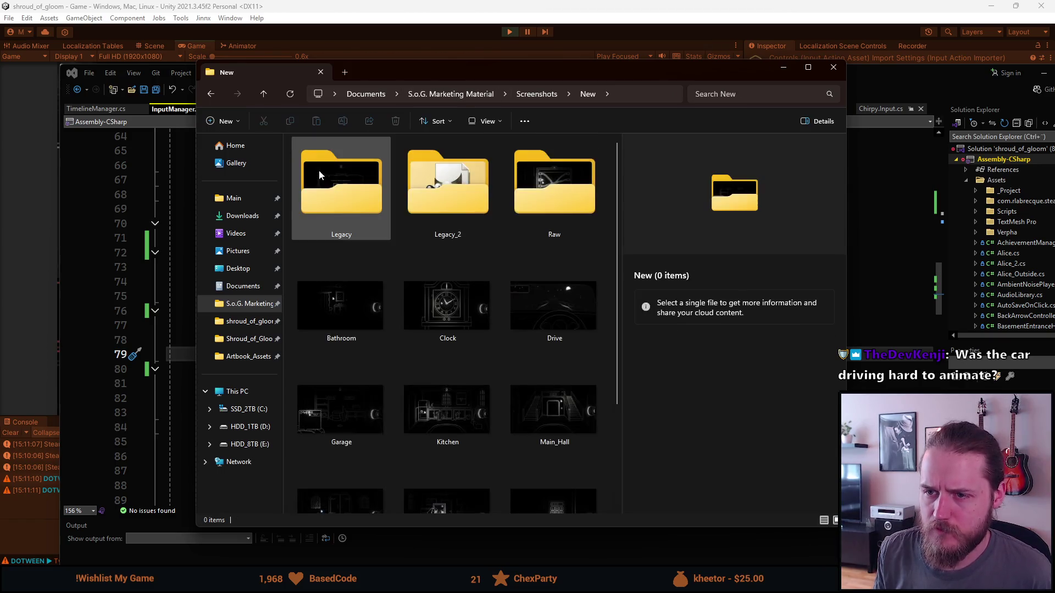
double_click(530, 305)
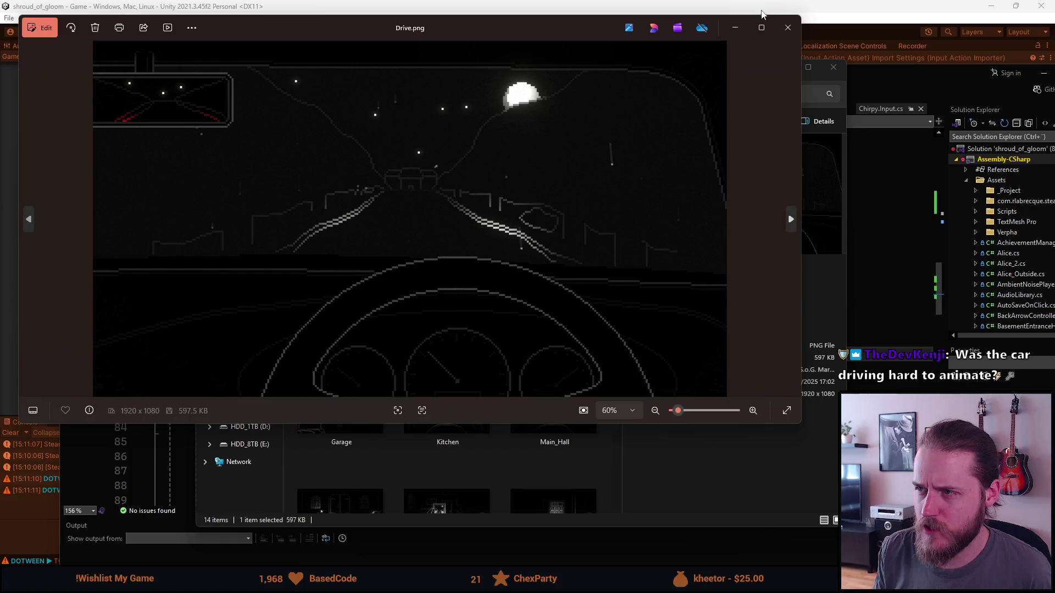
Step: Inspect Drive.png maximized in Photos, then close the viewer
click(761, 27)
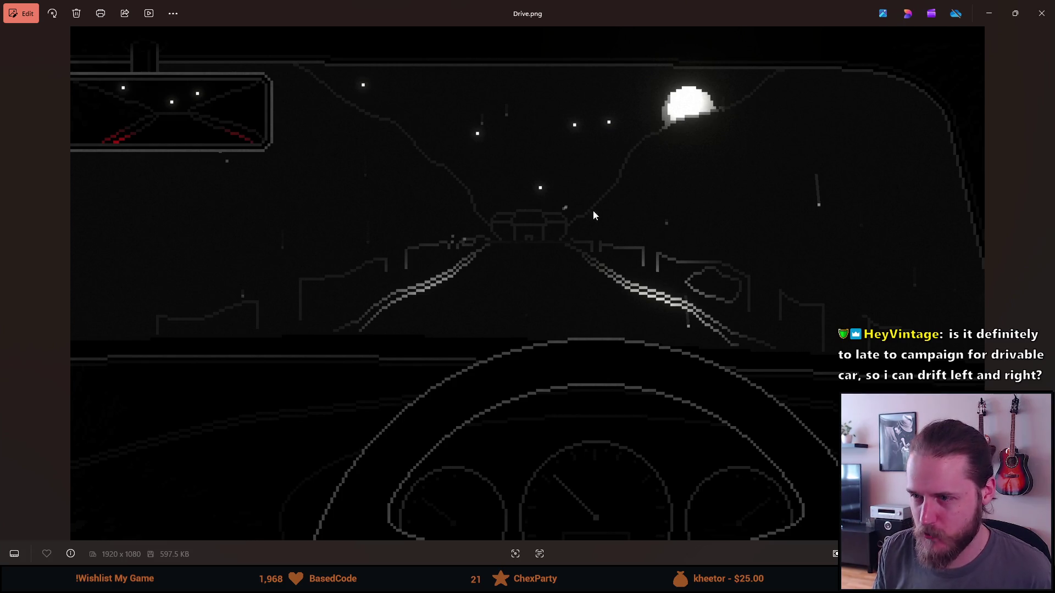
click(1041, 12)
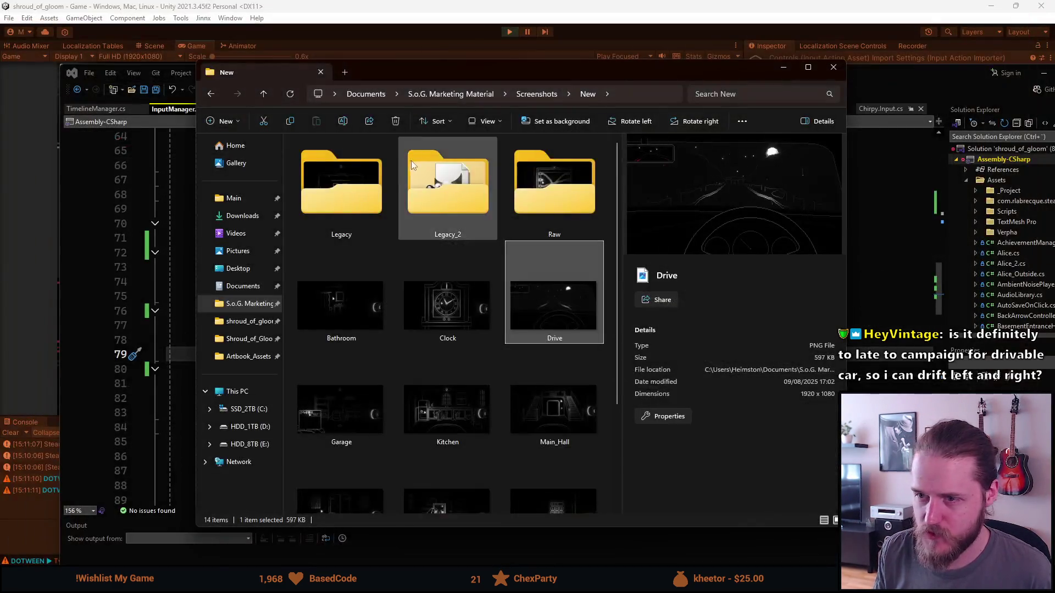
Step: View Screenshot_Car_Drive.png from the New Screenshots folder, then close the image and the folder window
key(alt+Up)
double_click(345, 190)
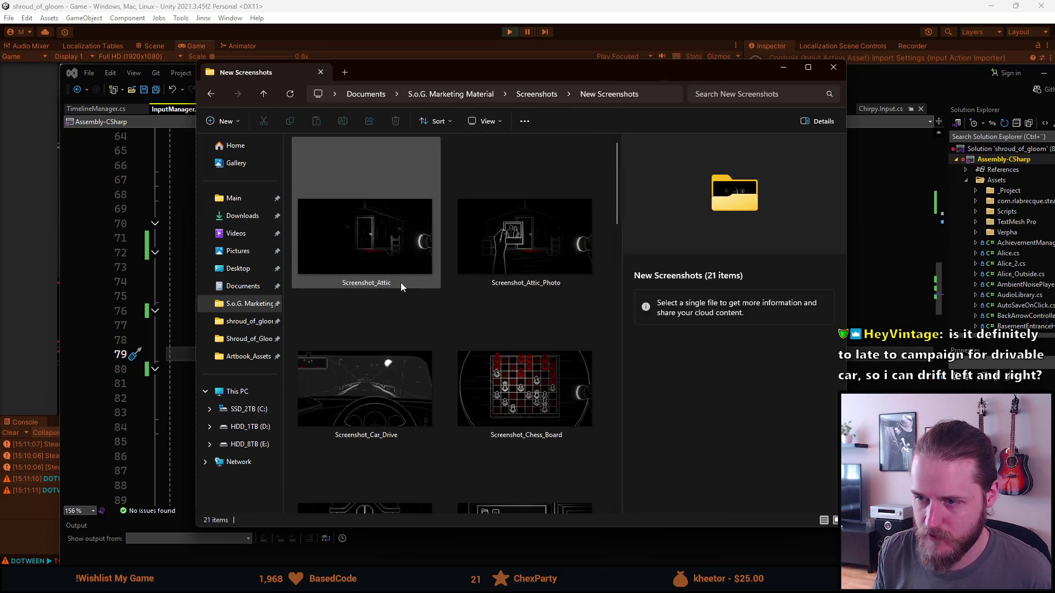
scroll(400, 282, down, 1)
scroll(387, 276, up, 1)
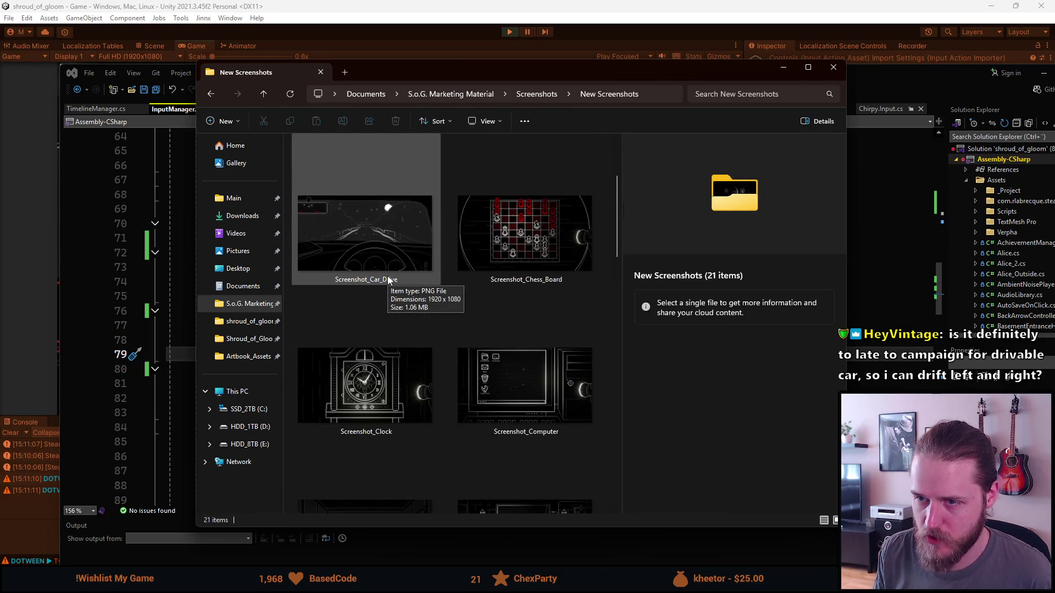
click(388, 280)
double_click(388, 280)
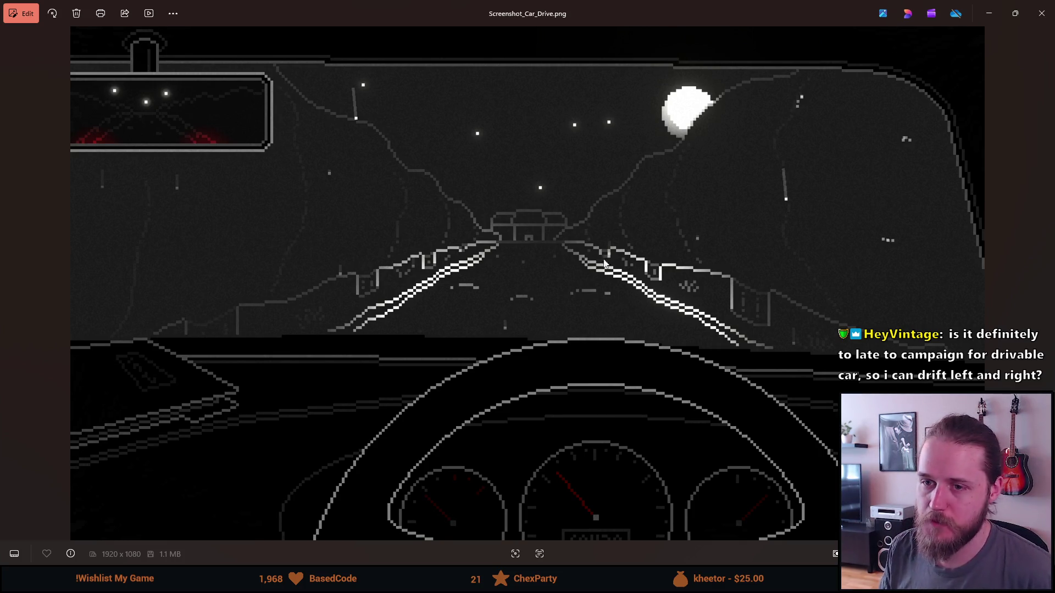
click(1035, 5)
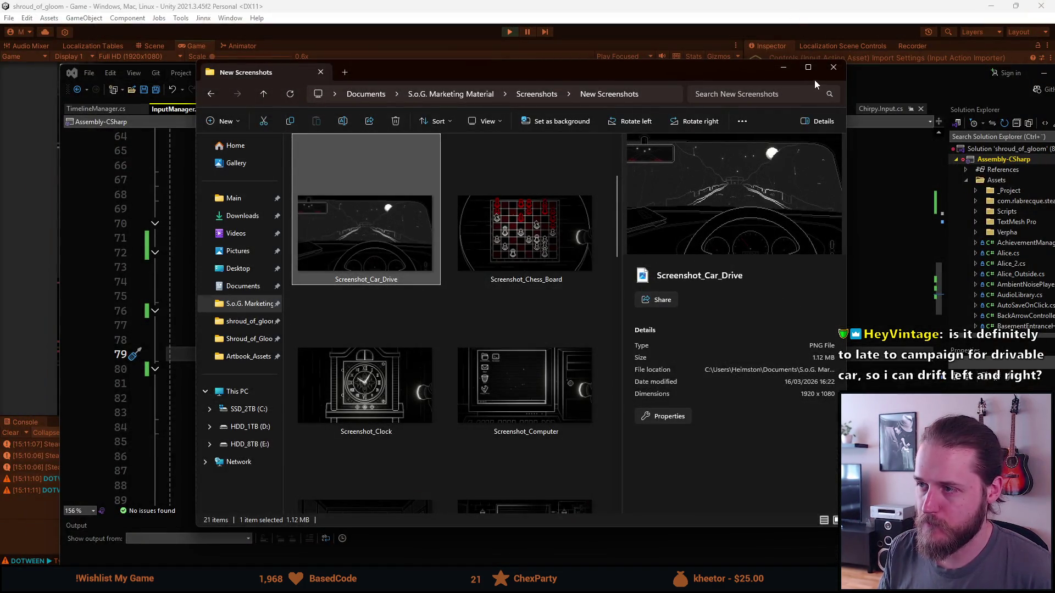
click(830, 70)
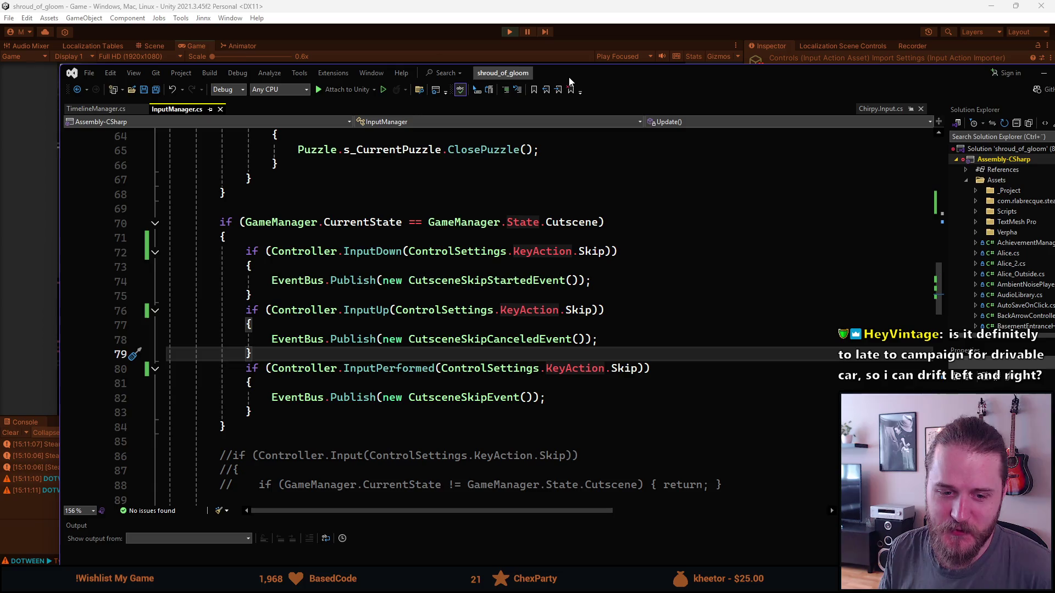
Step: Reload the game into the driving scene from the F1 dev tools, then pause and stop play mode
click(483, 6)
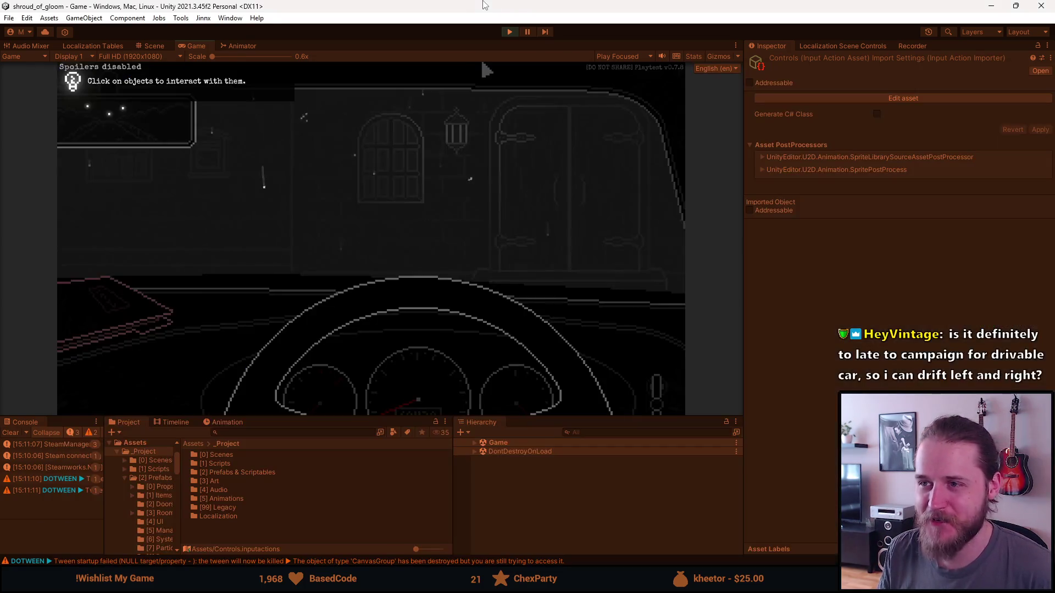
key(F1)
click(263, 159)
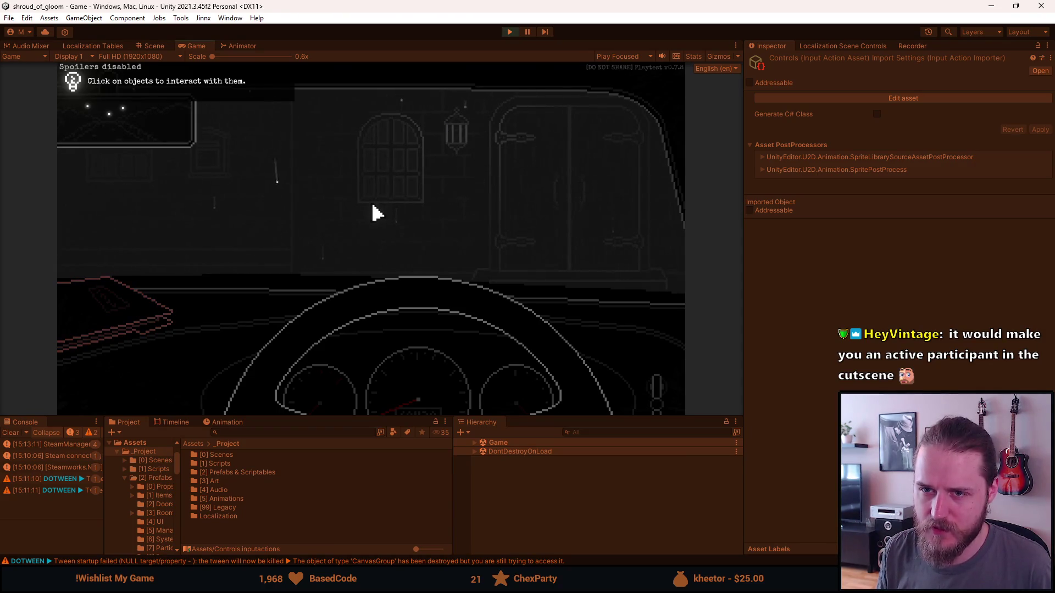
key(Escape)
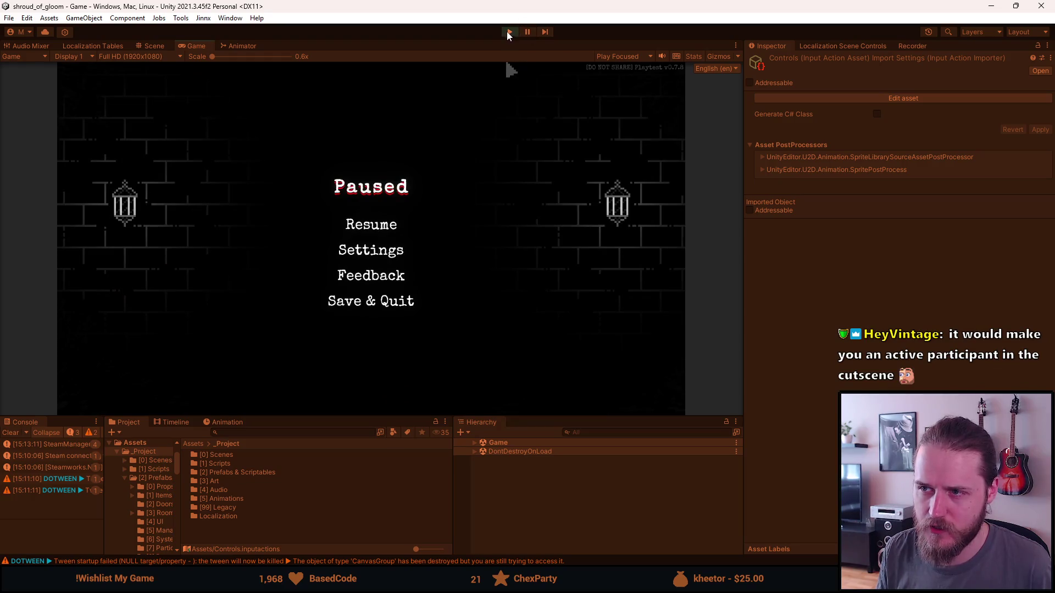
click(508, 32)
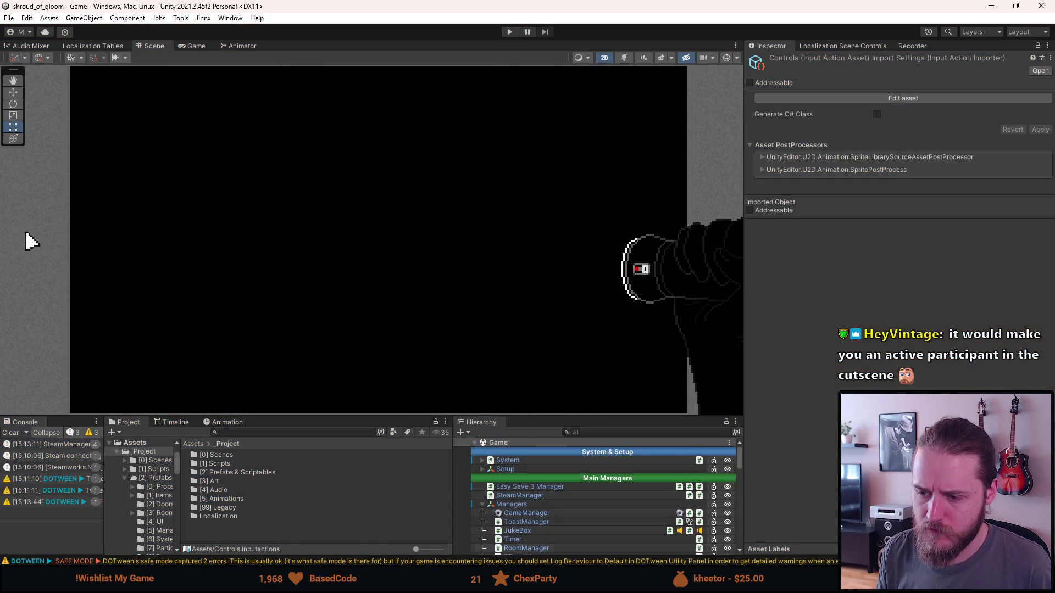
Step: Select and enable the Intro_Cutscene object in the Hierarchy
scroll(497, 515, down, 3)
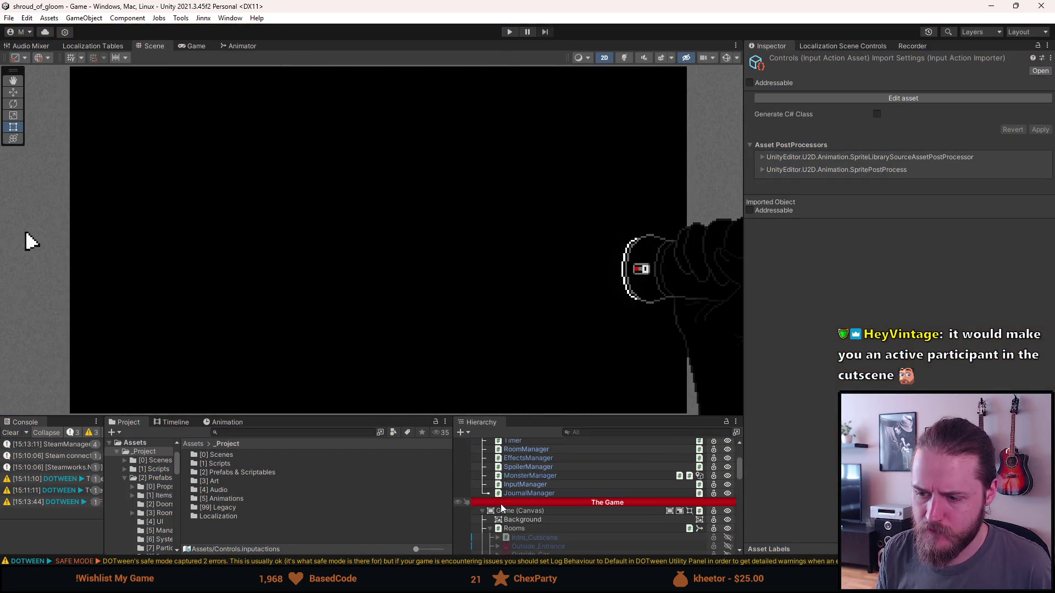
click(526, 539)
key(alt+shift+a)
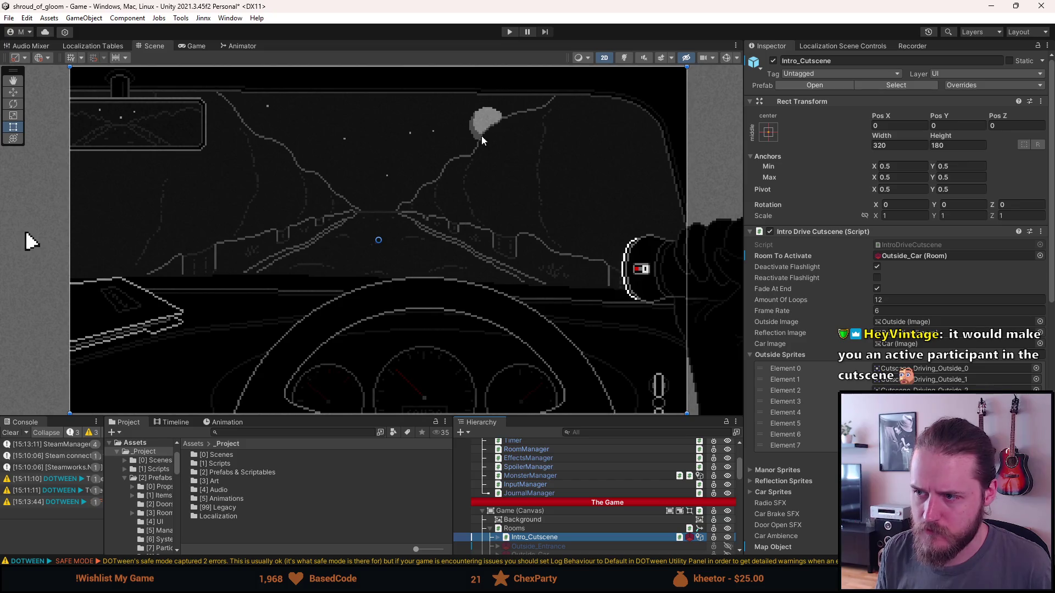
Step: Select Intro_Cutscene's Outside image, switch to the Move tool, and slide it along X
scroll(496, 506, down, 3)
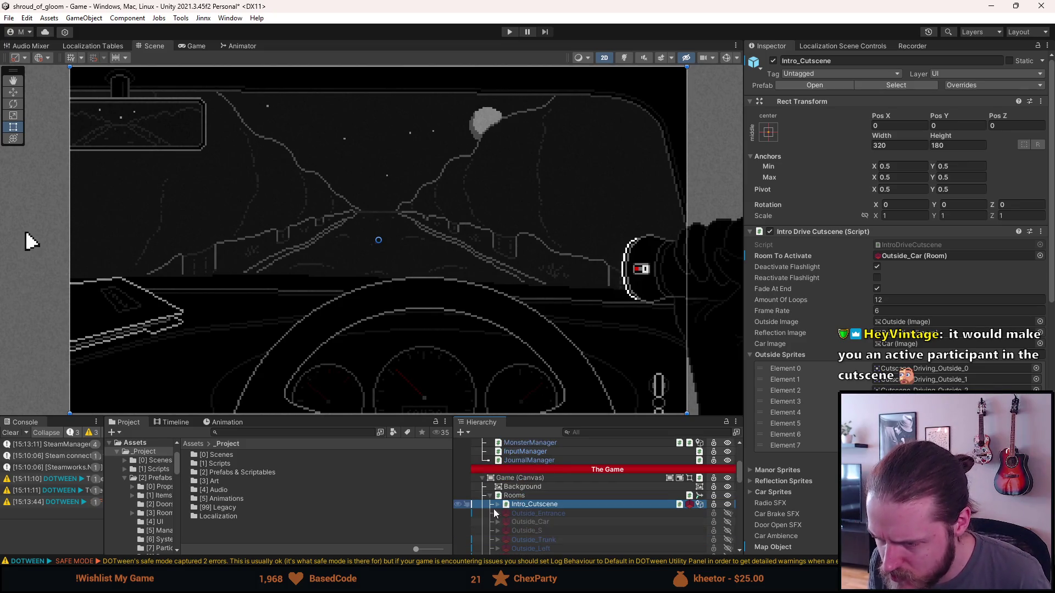
click(497, 504)
click(529, 513)
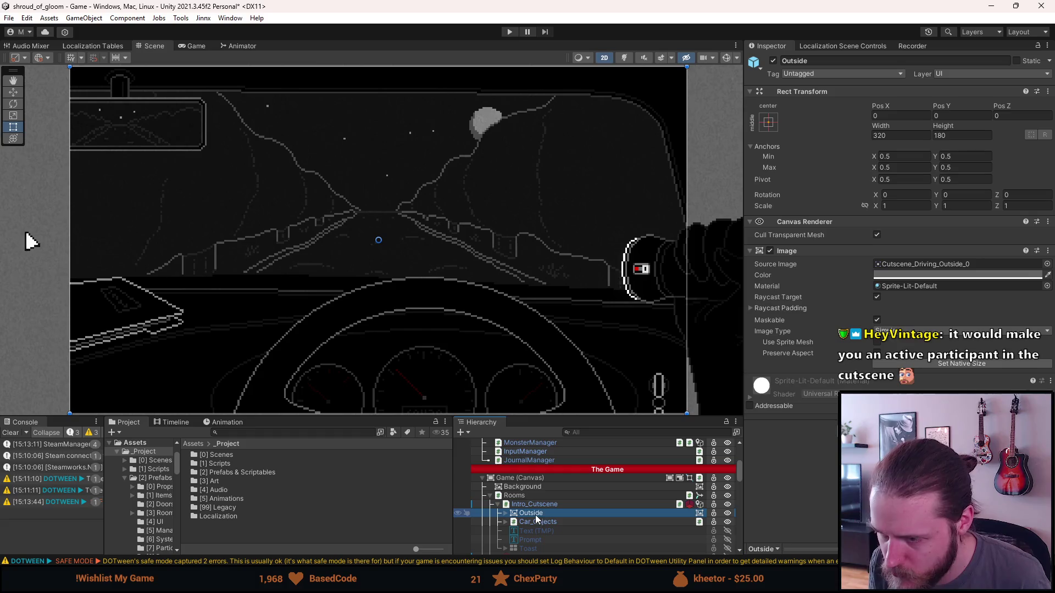
key(w)
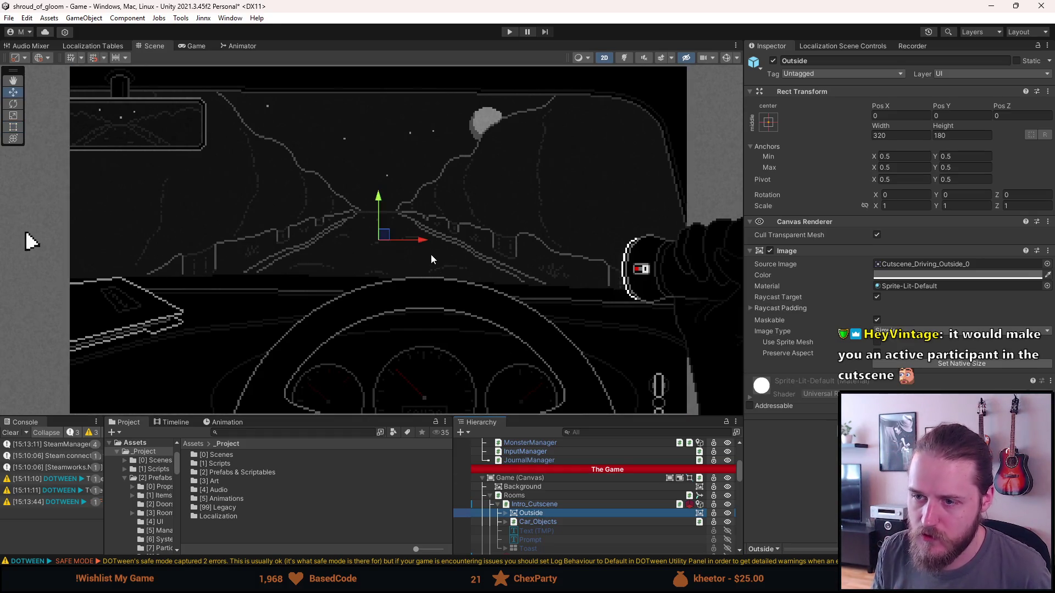
mouse_move(417, 241)
mouse_down()
mouse_move(346, 245)
mouse_move(456, 253)
mouse_move(390, 255)
mouse_move(446, 257)
mouse_move(404, 256)
mouse_move(467, 249)
mouse_move(424, 246)
mouse_move(447, 245)
mouse_move(436, 246)
mouse_up()
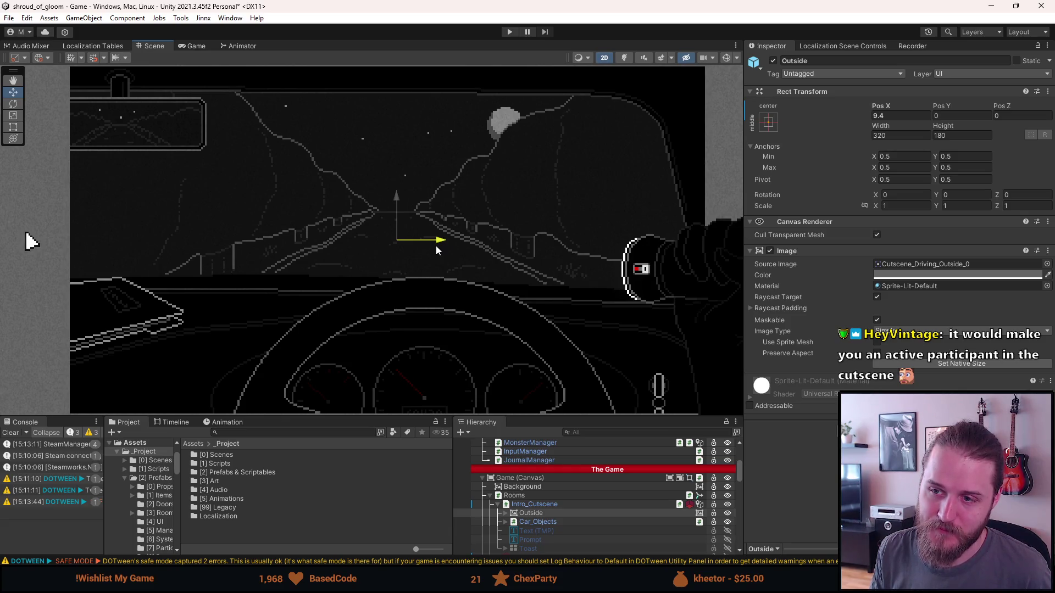
Step: Drag the Outside image further right along the X axis, then back to the left
drag(436, 250, 442, 245)
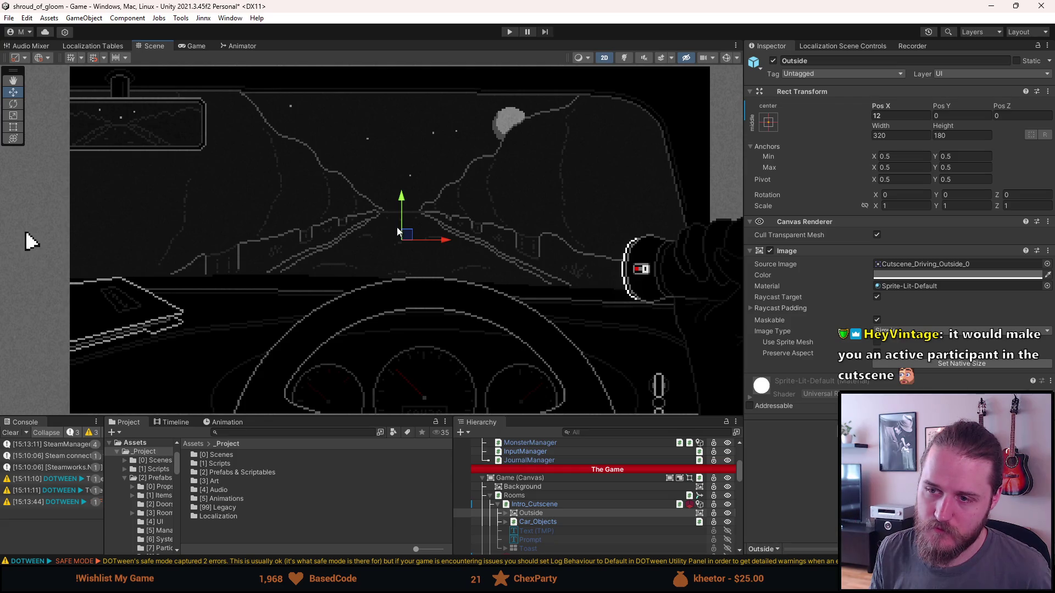
drag(445, 244, 448, 242)
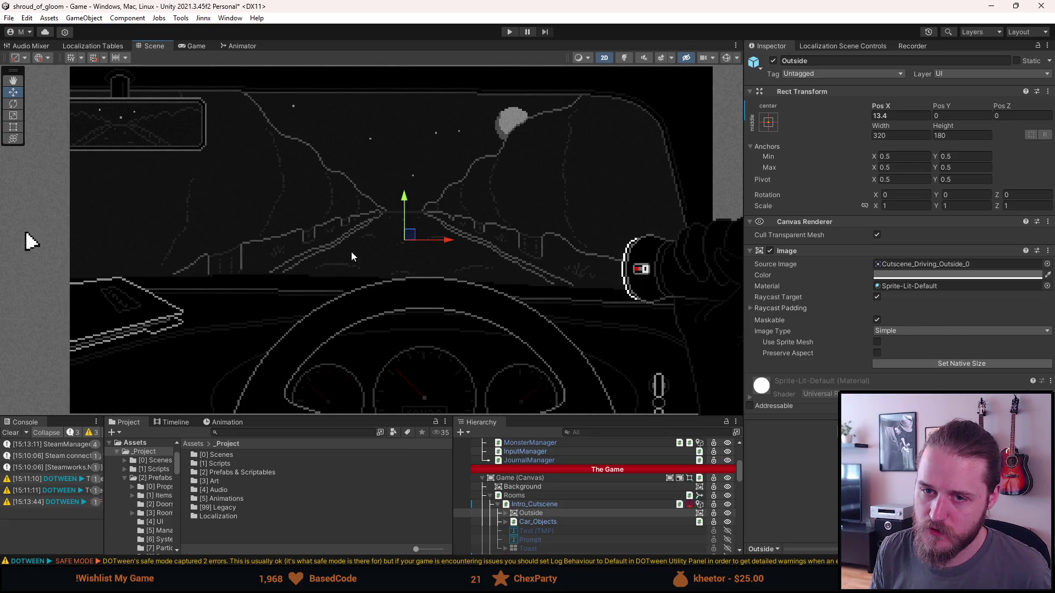
mouse_move(458, 242)
mouse_down()
mouse_move(398, 240)
mouse_move(458, 240)
mouse_move(404, 239)
mouse_move(436, 240)
mouse_move(418, 240)
mouse_up()
Step: Try Outside's Pos X at -5, 5 and 10, settle on -10, and preview the Game view
click(882, 116)
text(-5)
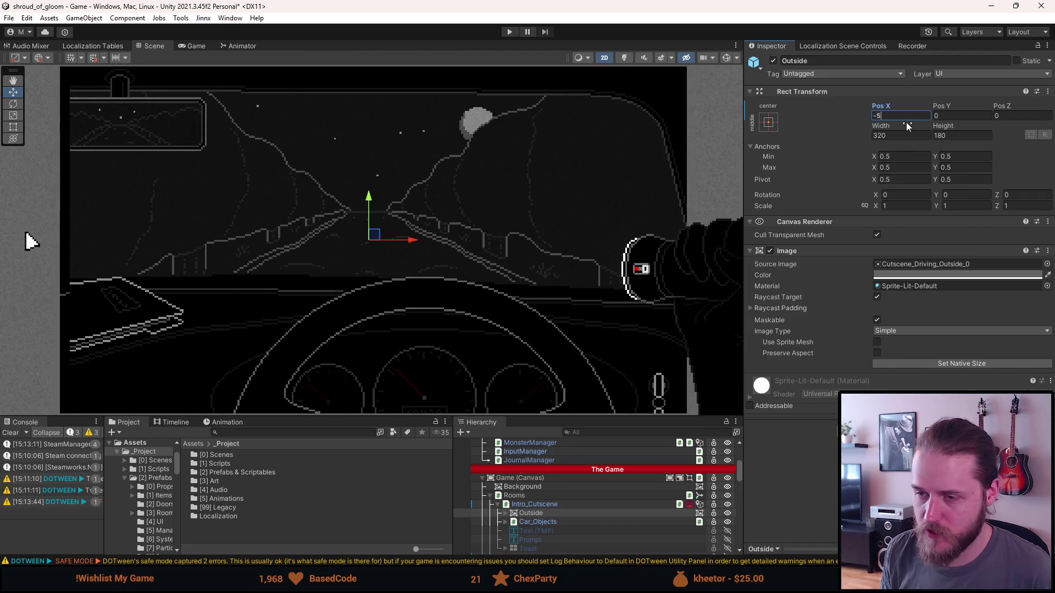
key(BackSpace)
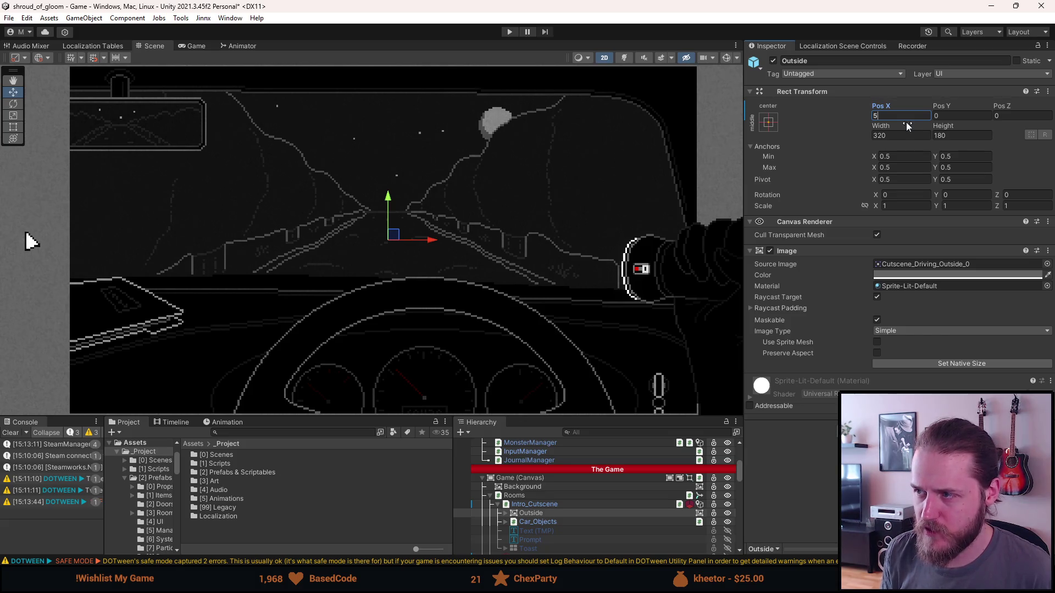
key(BackSpace)
text(10)
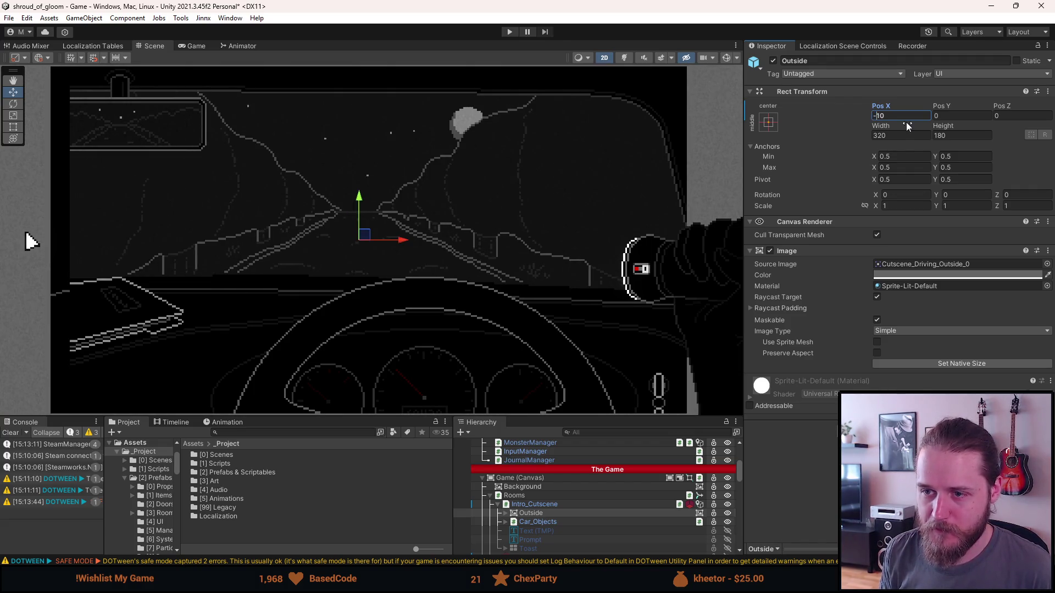
text(-)
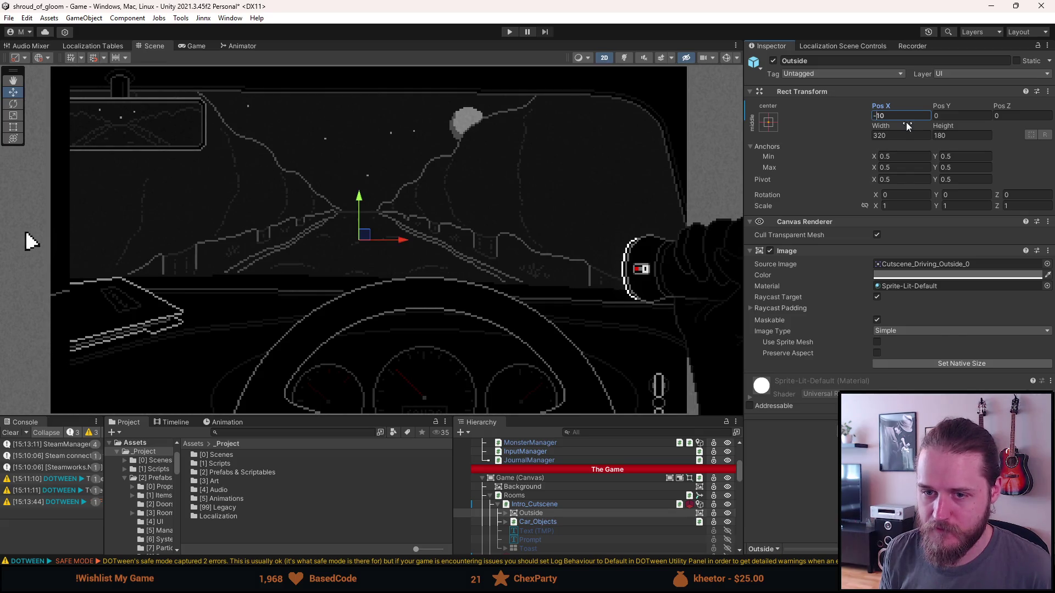
click(194, 46)
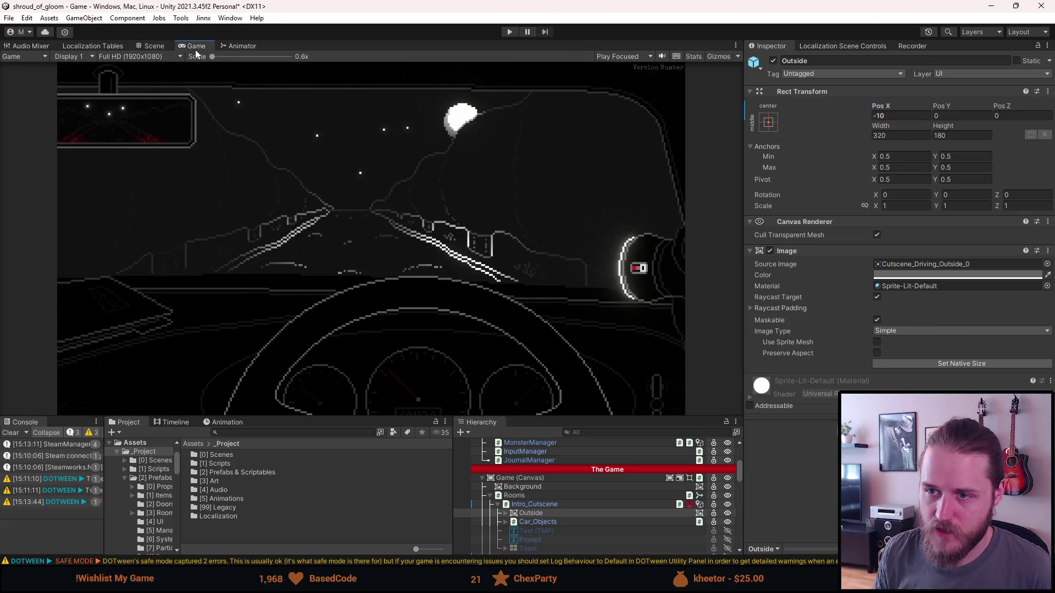
Step: Try Outside's Pos X at 10 and 7, then reset it to 0
key(BackSpace)
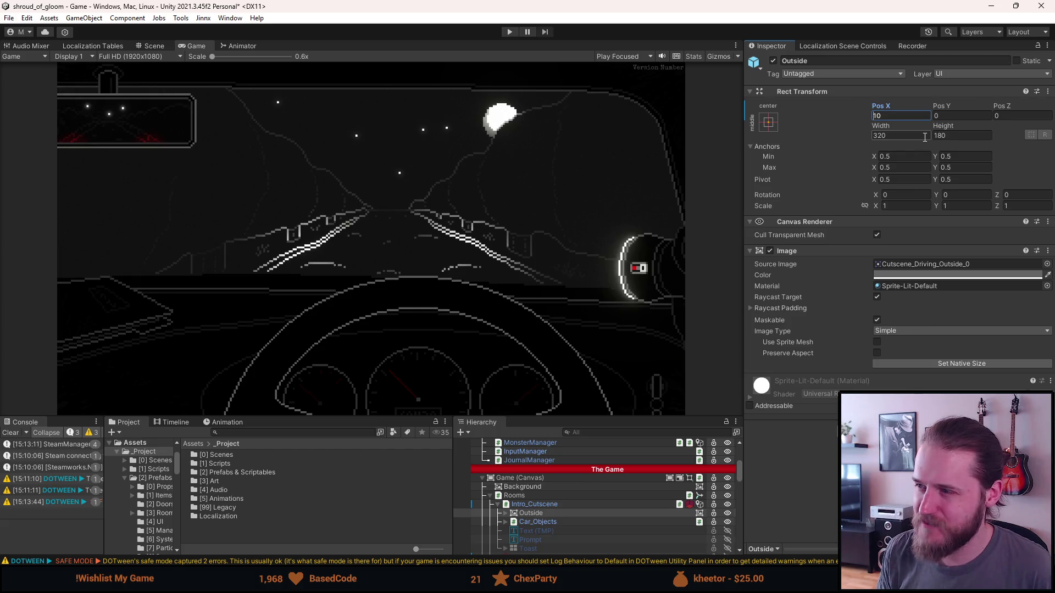
key(BackSpace)
key(BackSpace)
text(7)
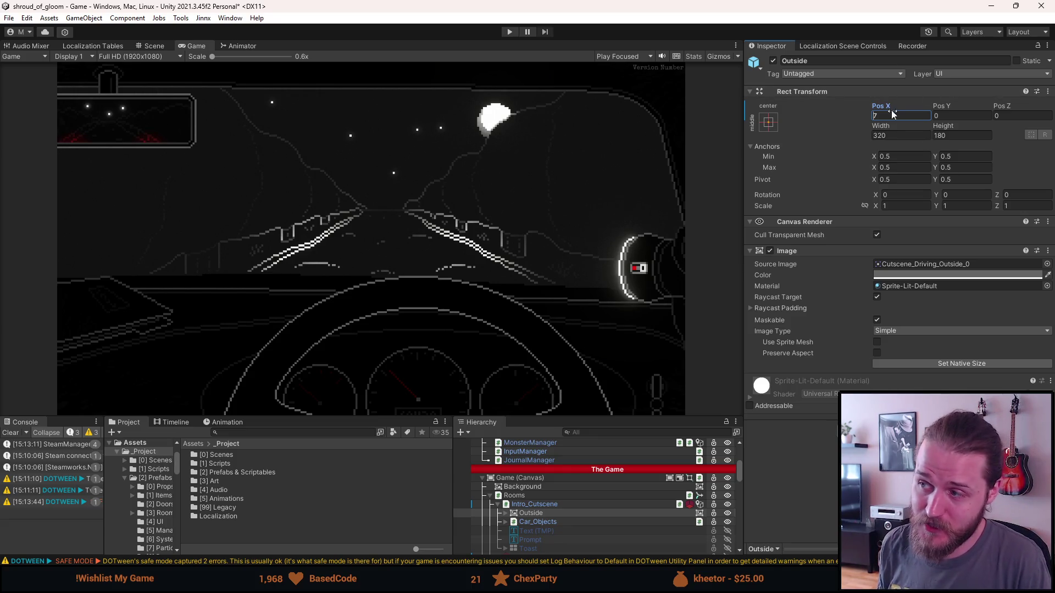
key(BackSpace)
text(0)
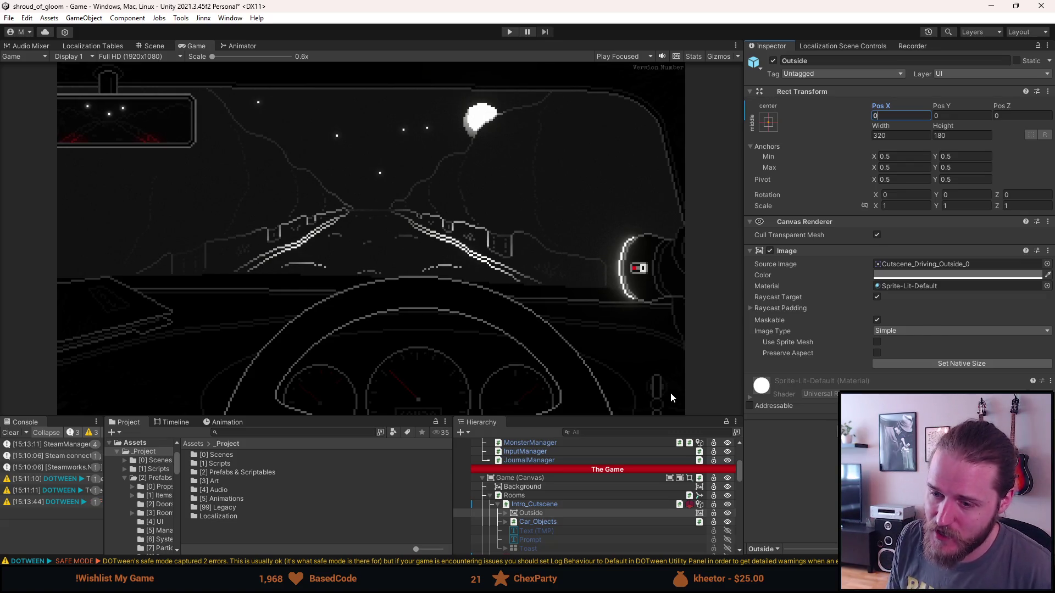
Step: Clear the console, then toggle the Outside image's active checkbox repeatedly, leaving it on
click(13, 432)
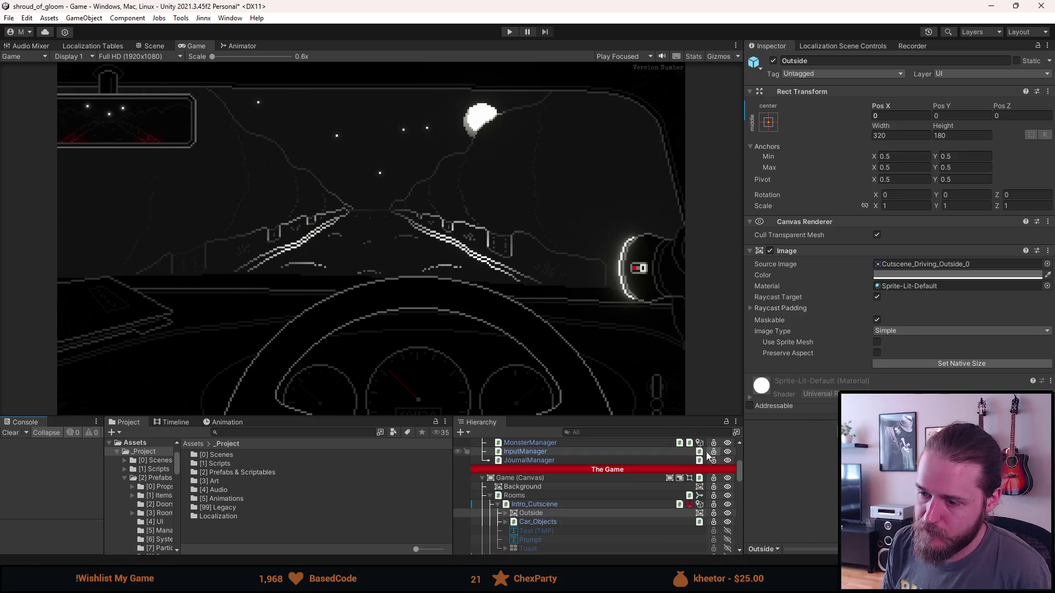
click(545, 515)
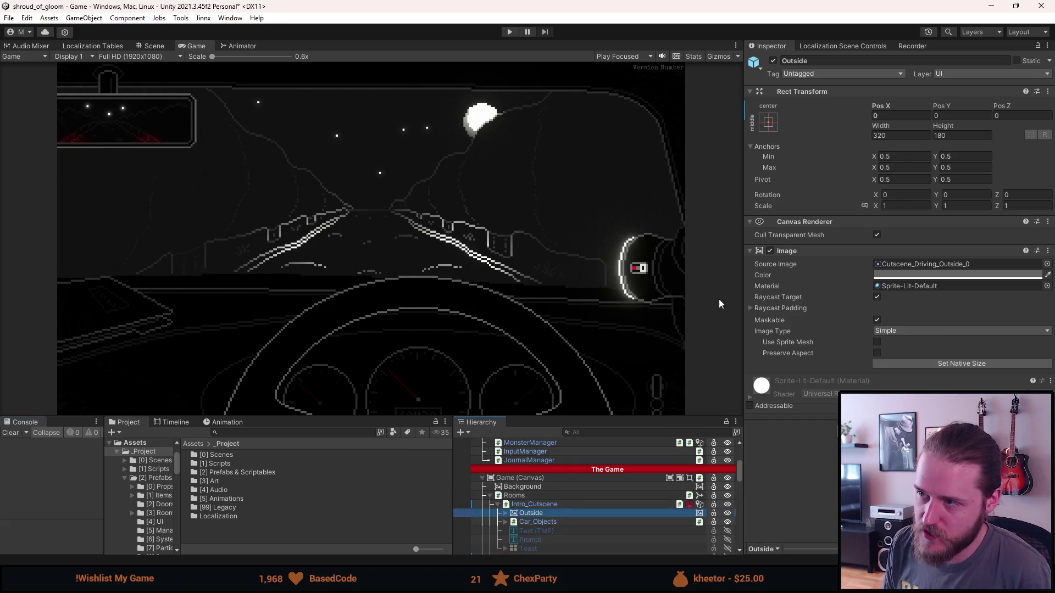
click(773, 61)
click(773, 61)
click(772, 61)
click(773, 61)
click(773, 61)
click(773, 61)
click(773, 61)
click(773, 61)
click(773, 61)
click(773, 61)
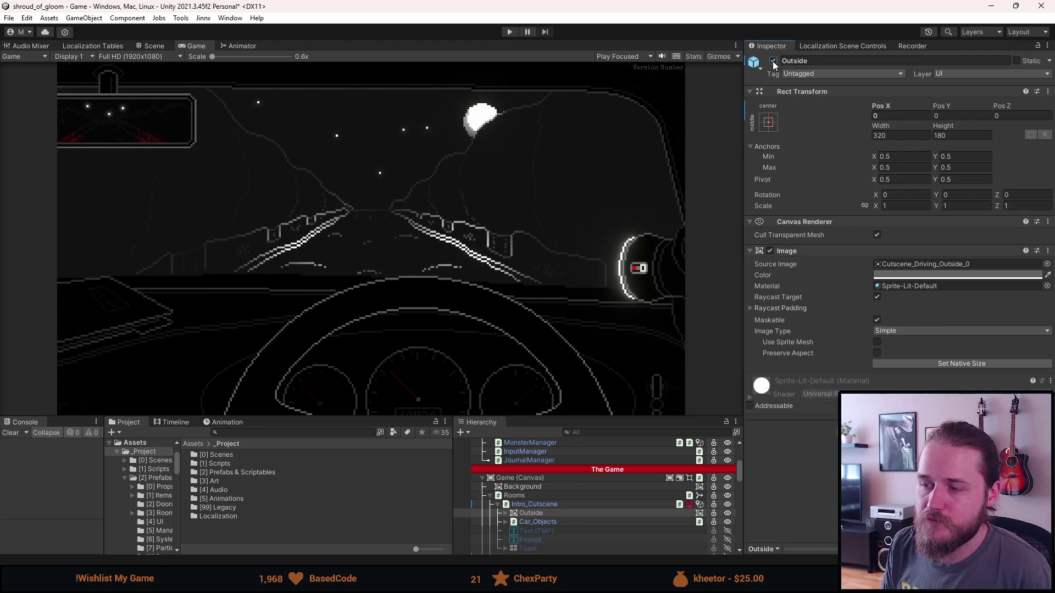
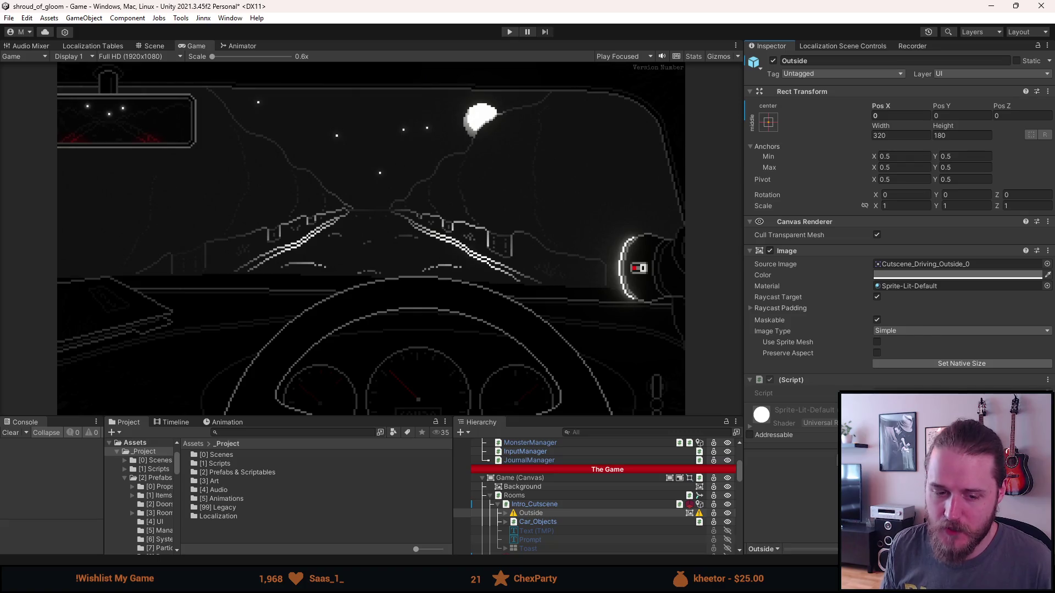
Step: Open MoveWithCursor.cs in a maximized Visual Studio and delete the empty Start and Update methods
double_click(879, 393)
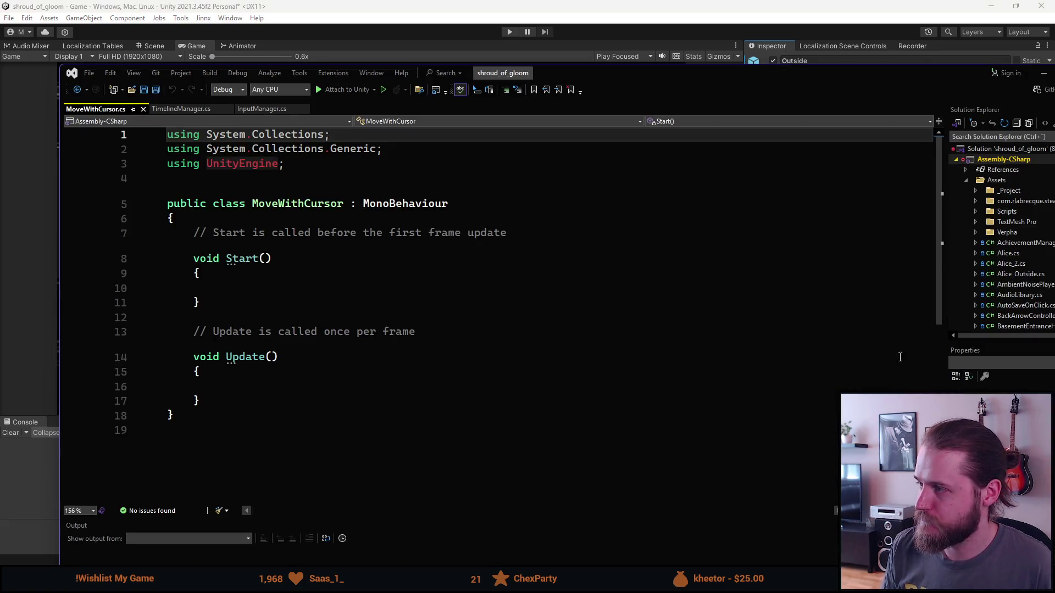
double_click(668, 71)
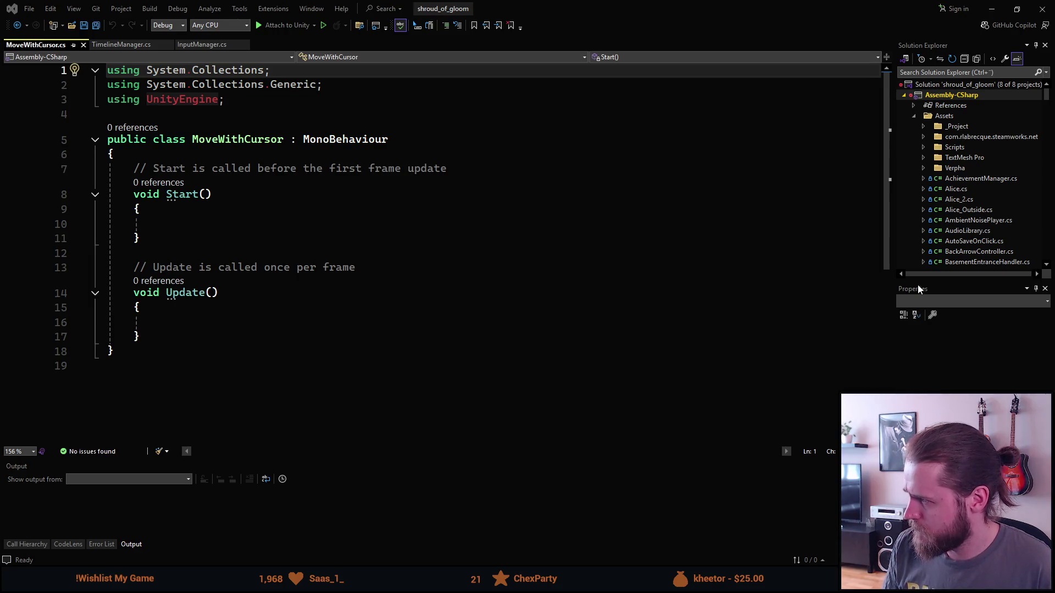
drag(181, 335, 134, 168)
key(Delete)
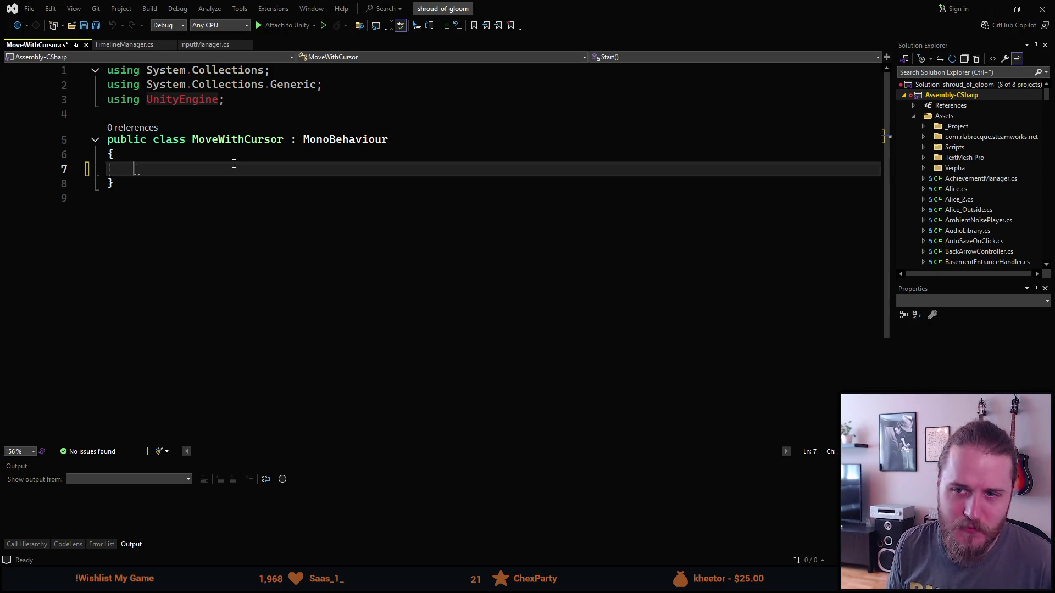
Step: Remove the System.Collections and System.Collections.Generic using lines and save the script
key(Up)
key(Up)
key(Up)
key(Down)
key(Up)
key(End)
key(BackSpace)
key(BackSpace)
key(BackSpace)
key(shift+Home)
key(Delete)
key(Delete)
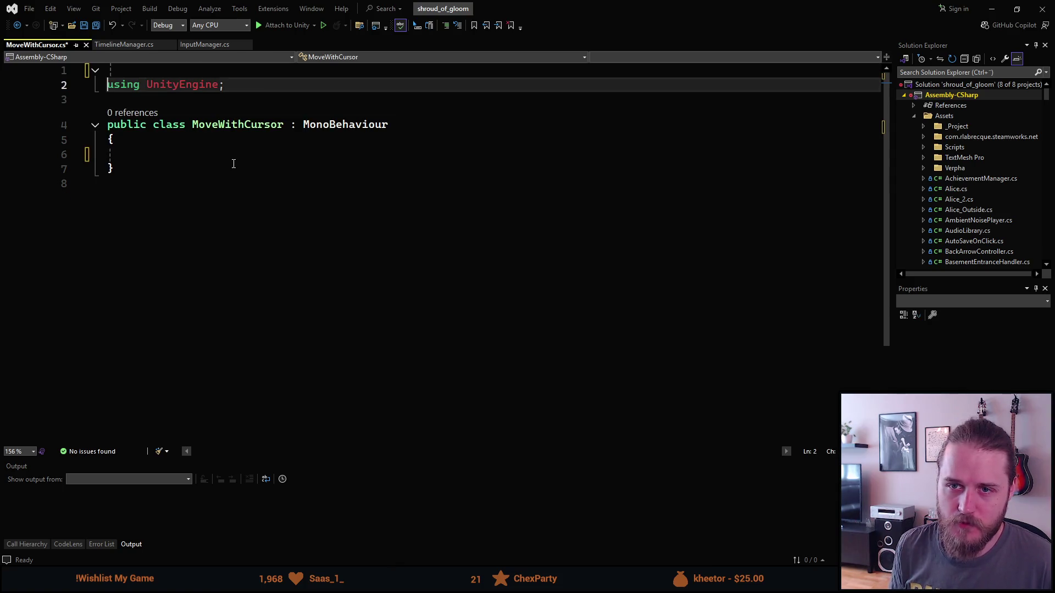
key(Delete)
key(Down)
key(Down)
key(Down)
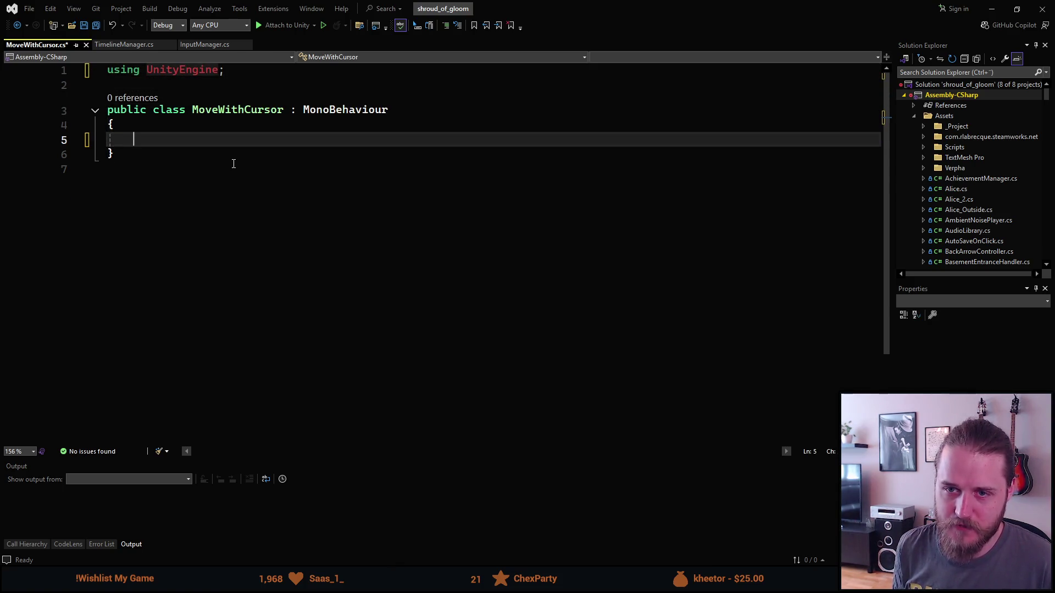
key(ctrl+s)
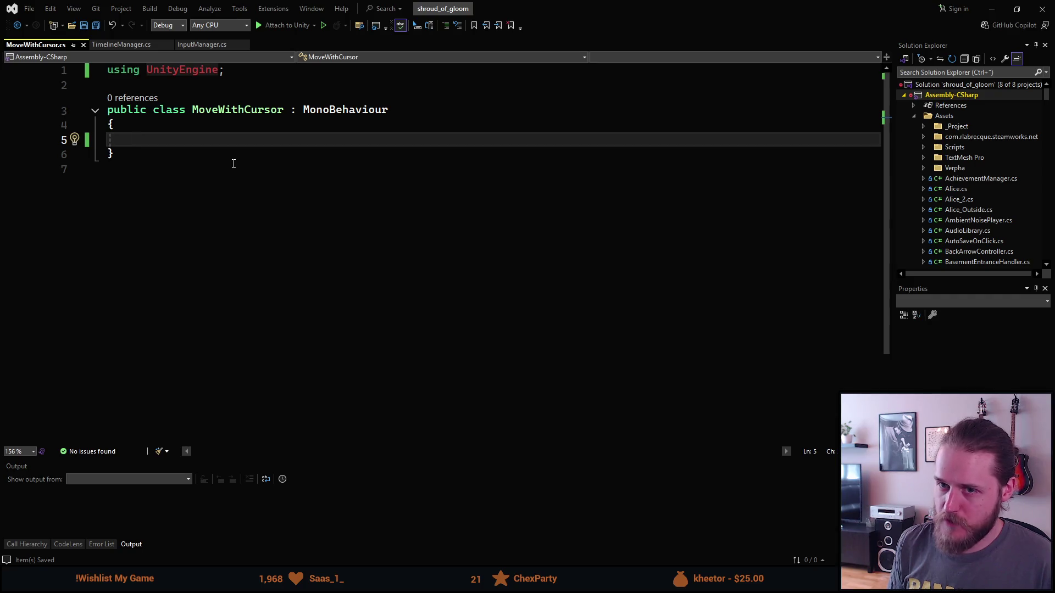
key(ctrl+semicolon)
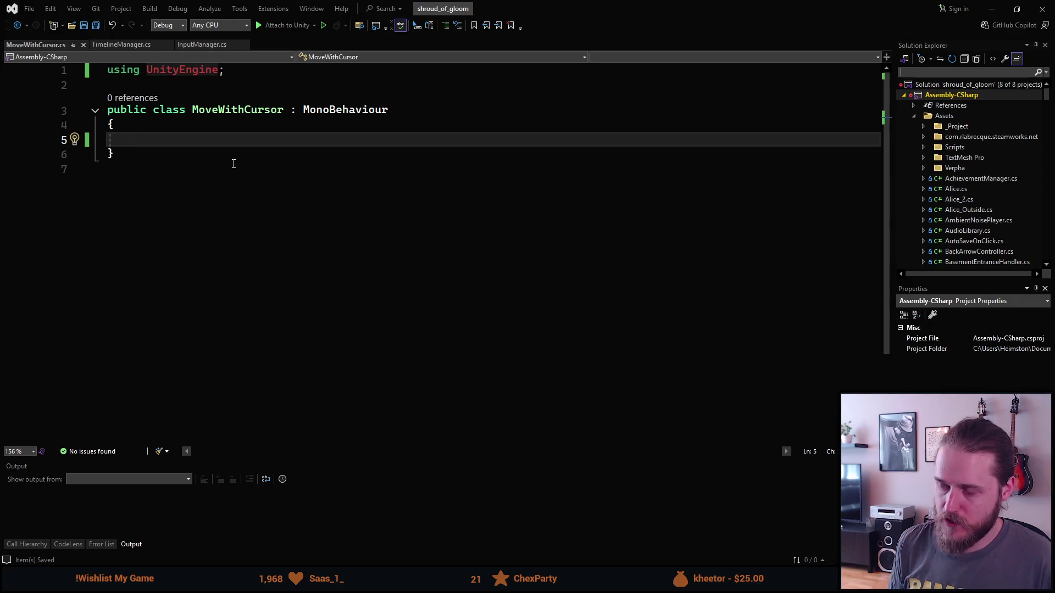
Step: Search the solution for 'cursor' and open MouseCursorUI.cs to read its Update code
text(cursor)
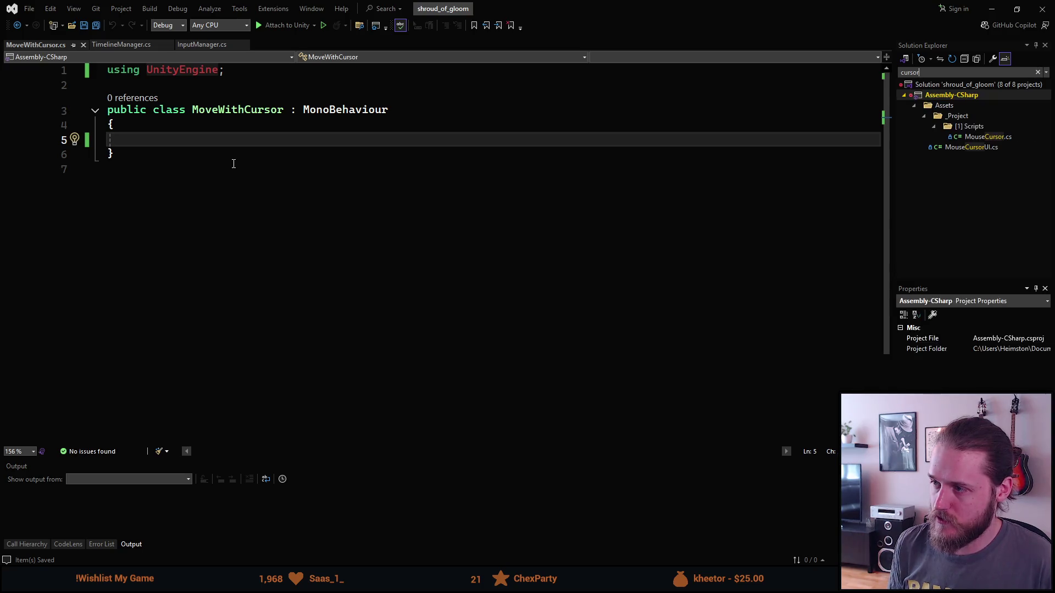
key(Down)
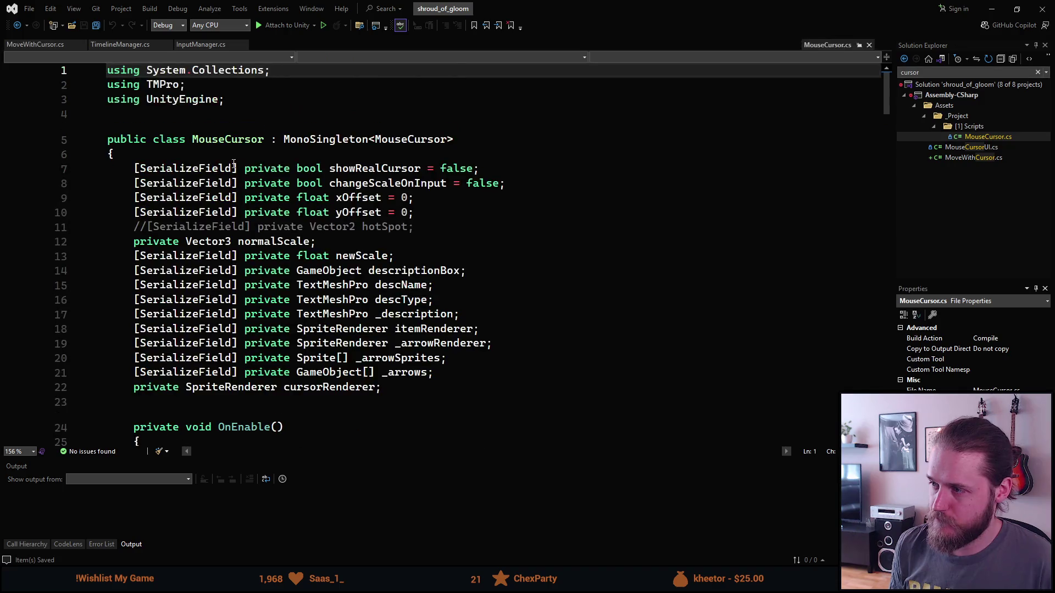
key(Down)
key(Return)
scroll(125, 296, down, 17)
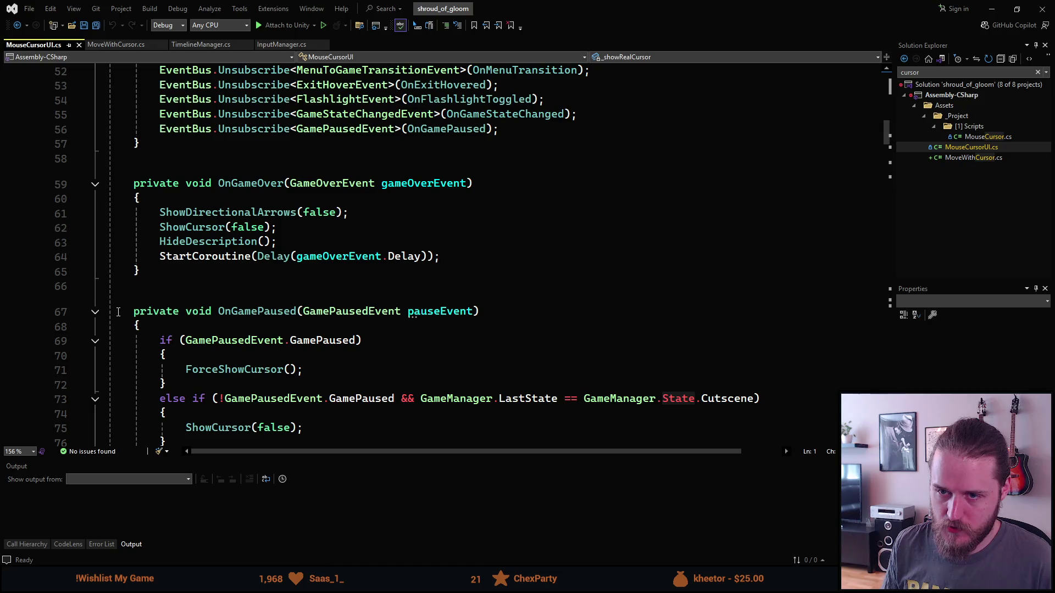
scroll(118, 312, down, 8)
scroll(120, 312, down, 10)
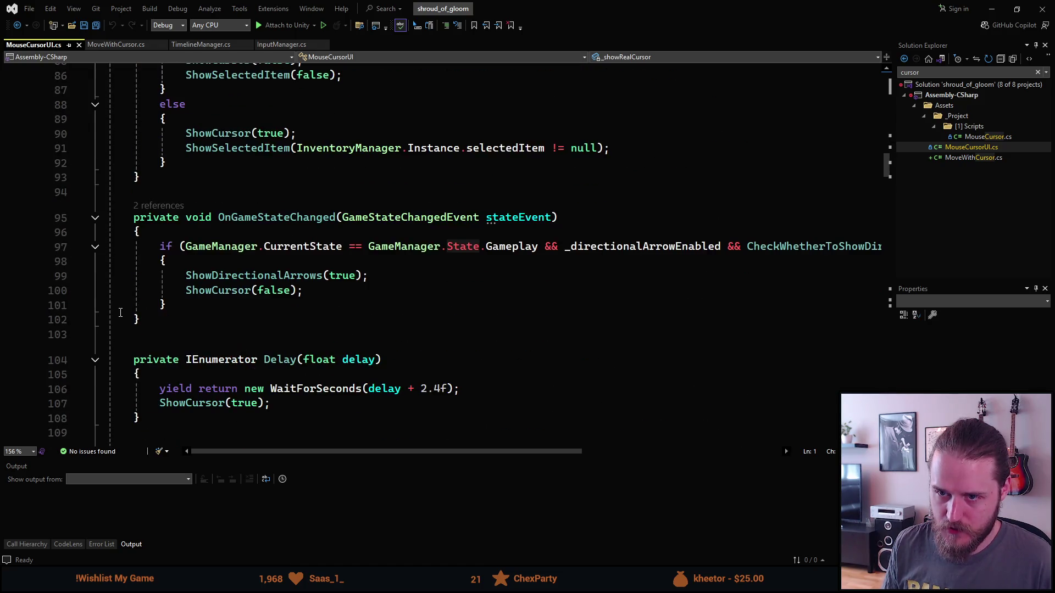
scroll(120, 312, down, 6)
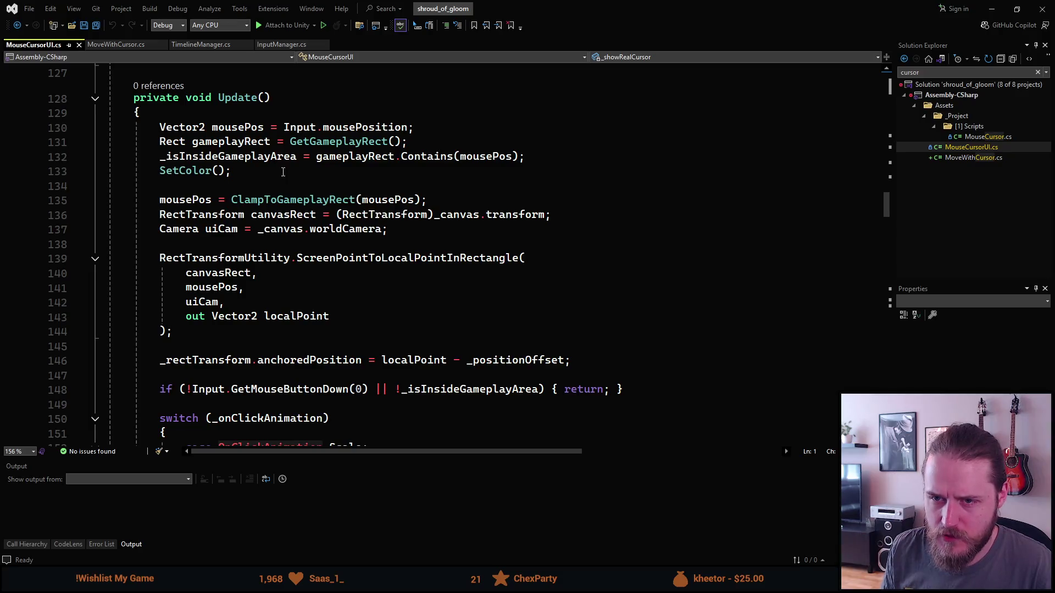
Step: Inspect gameplayRect and the GetGameplayRect definition, then return to MoveWithCursor.cs
click(304, 158)
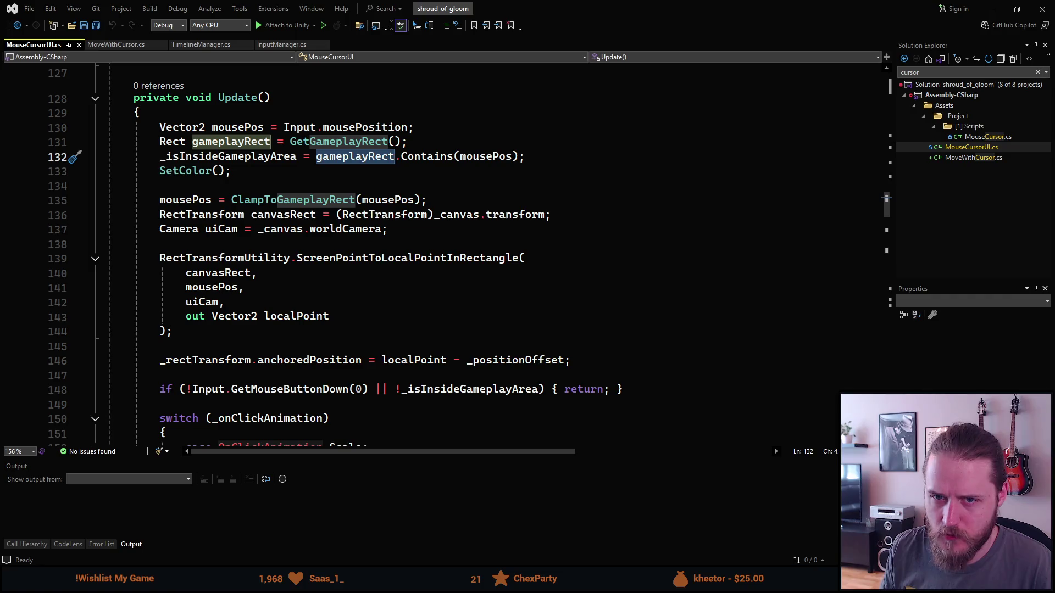
scroll(234, 155, down, 2)
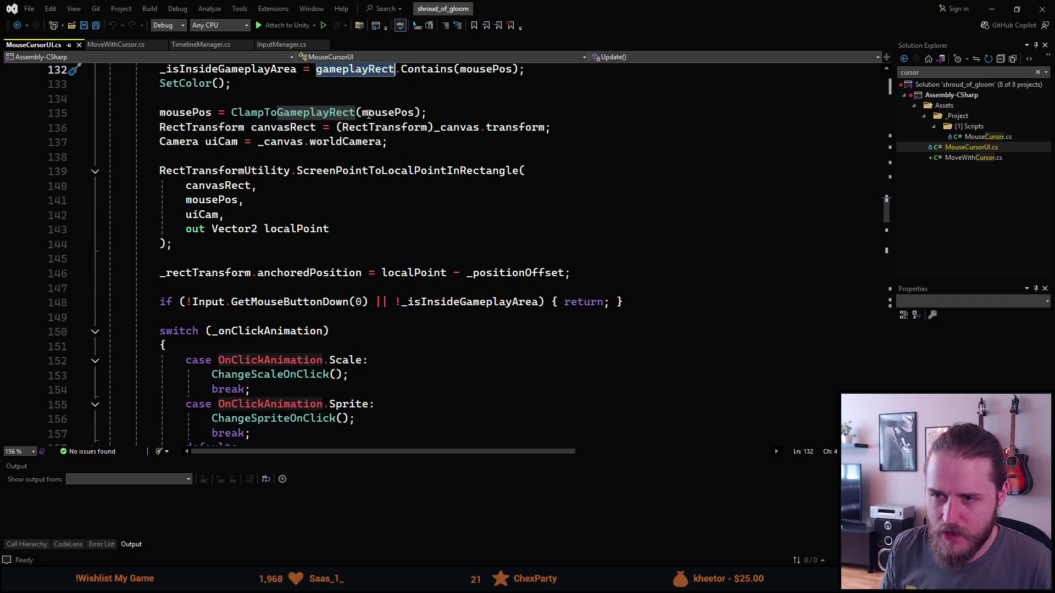
mouse_move(407, 108)
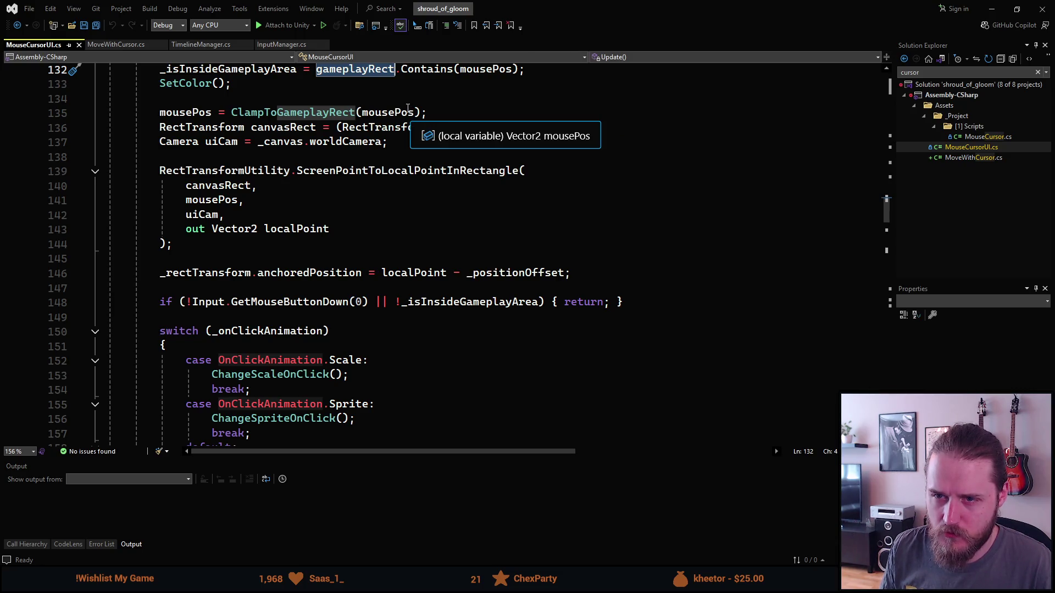
scroll(209, 160, up, 2)
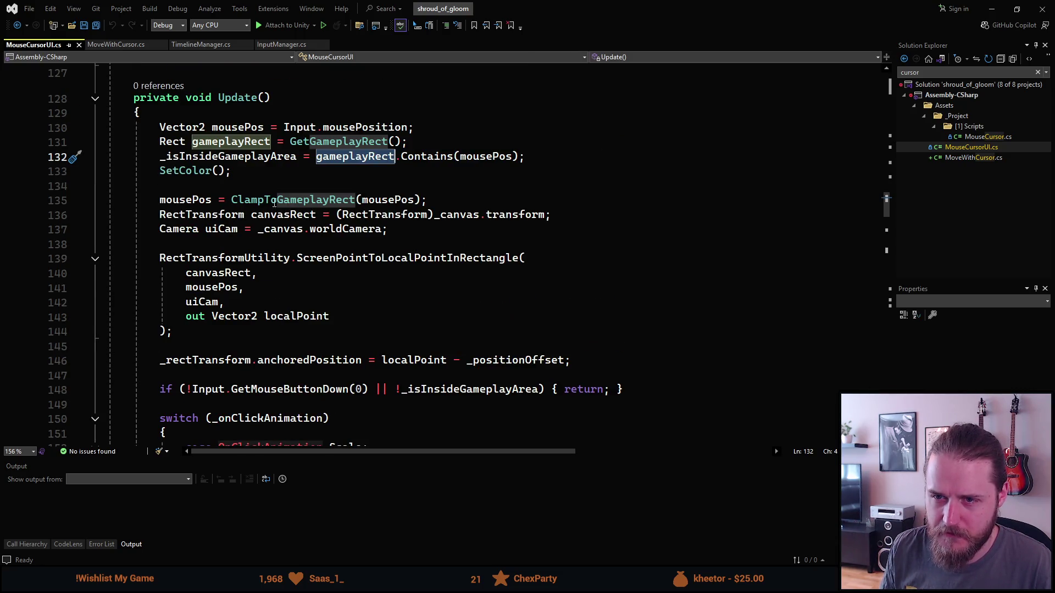
mouse_move(312, 147)
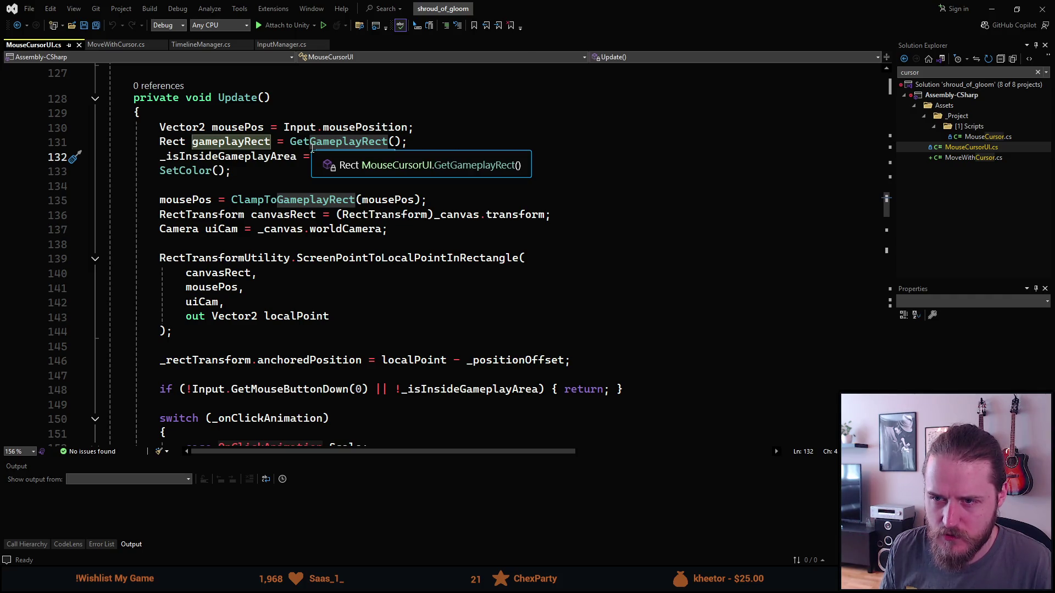
ctrl+click(312, 142)
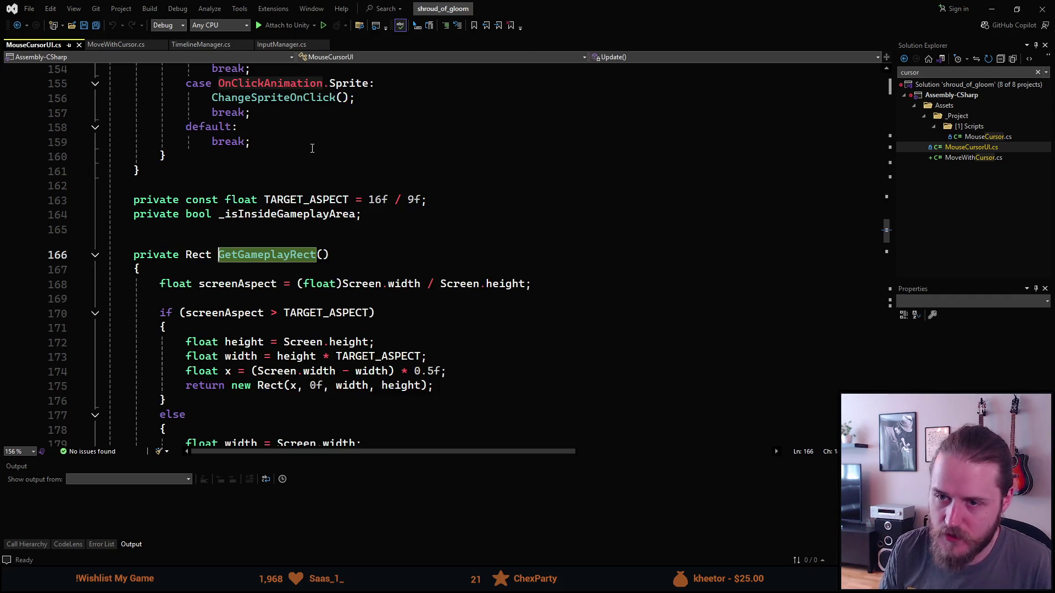
scroll(253, 235, down, 2)
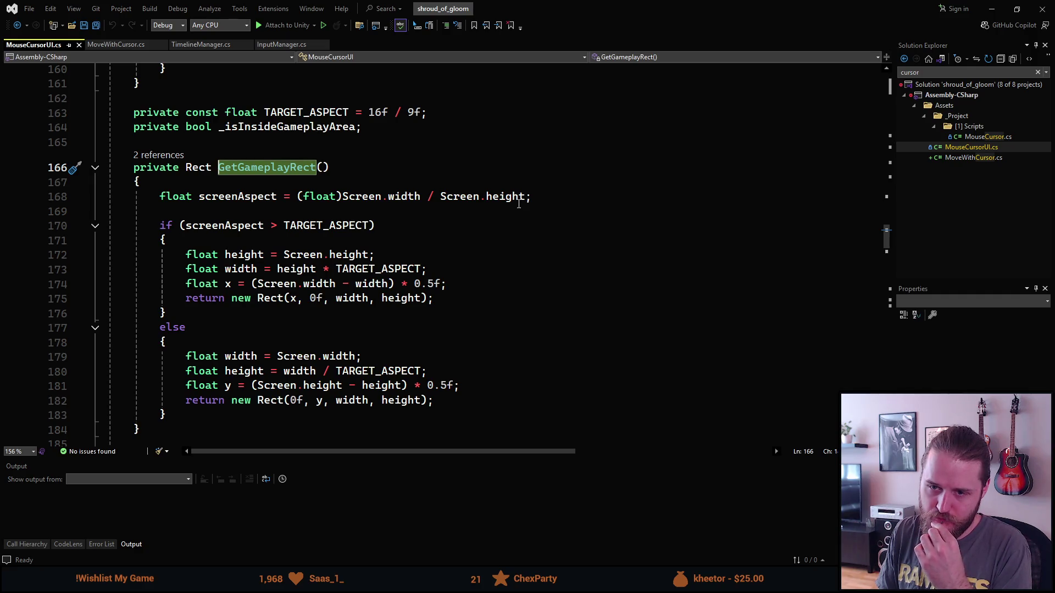
click(115, 45)
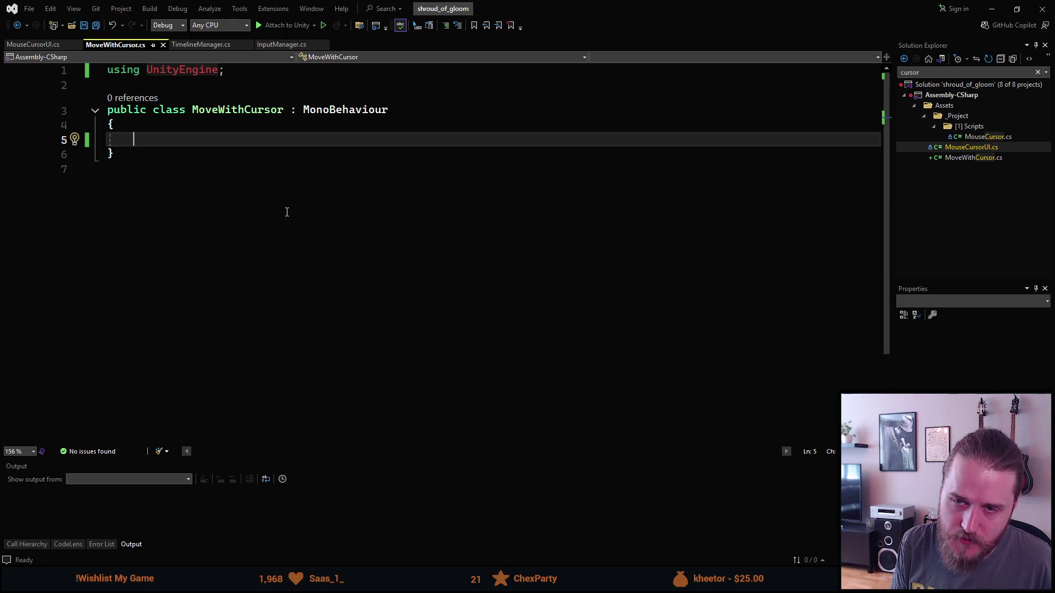
Step: Add a serialized private bool _horizontalMovement = true with the sfp snippet
text(sfp)
key(Tab)
key(Tab)
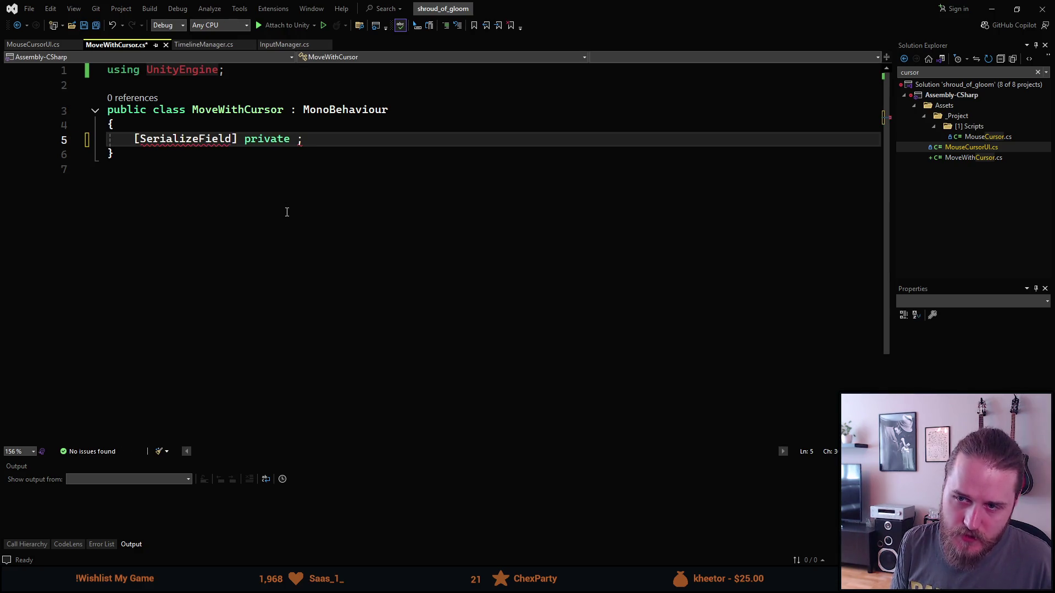
text(bool)
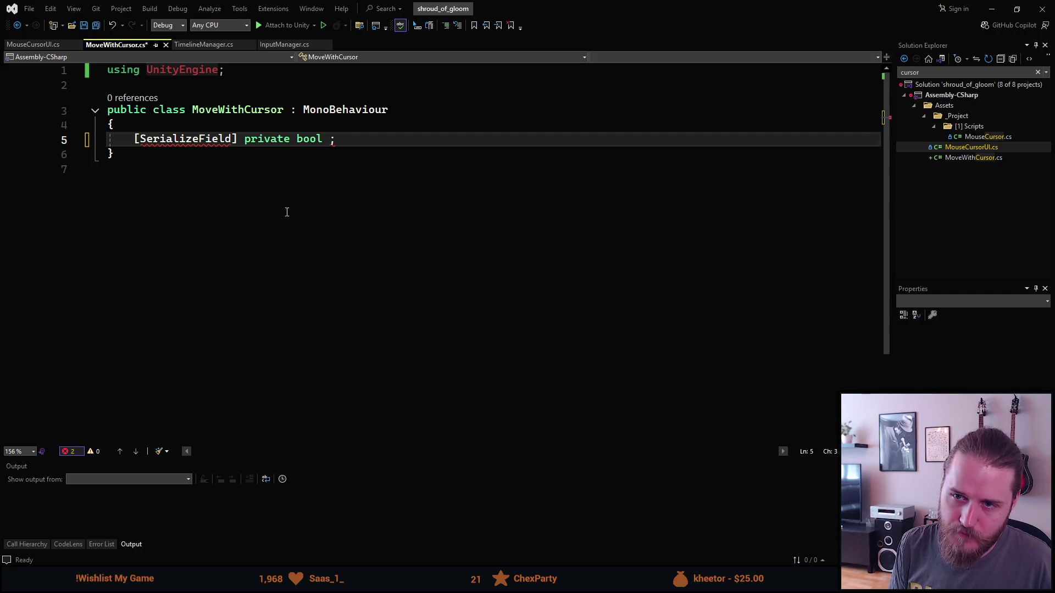
text(_ha)
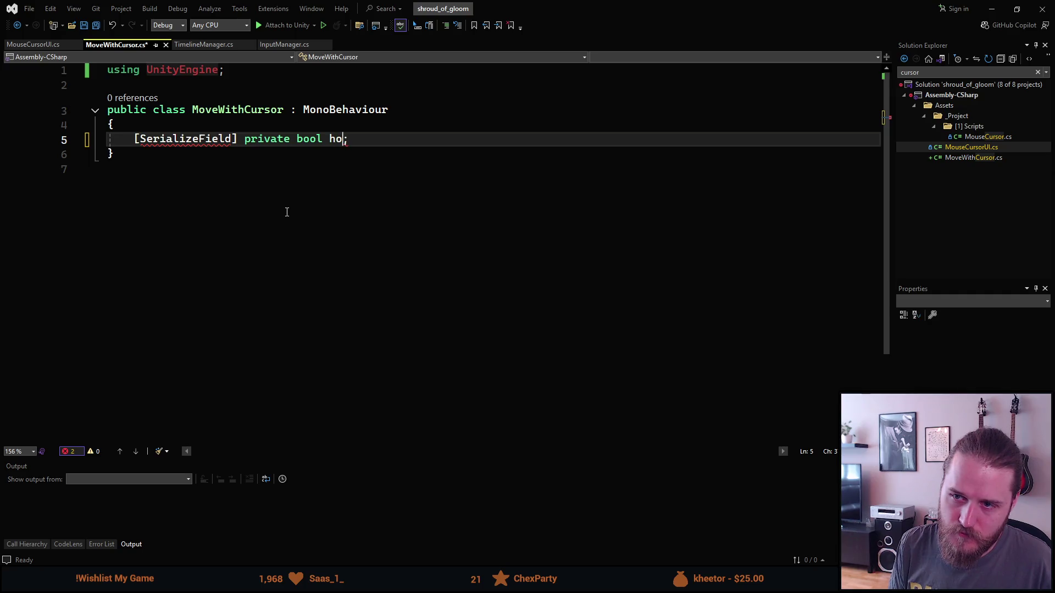
key(BackSpace)
key(BackSpace)
text(horizonta)
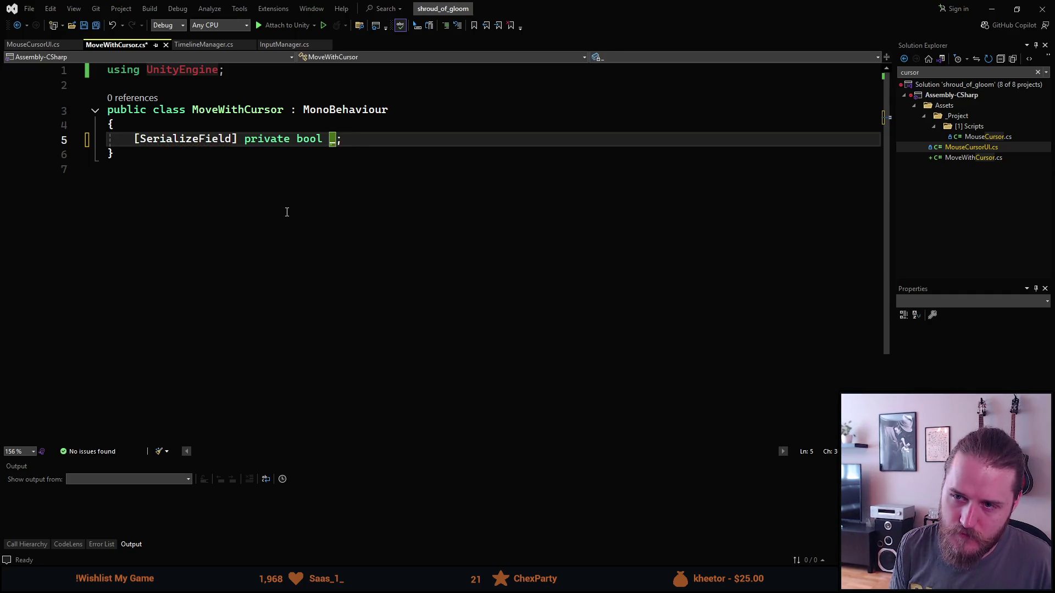
text(lMovement)
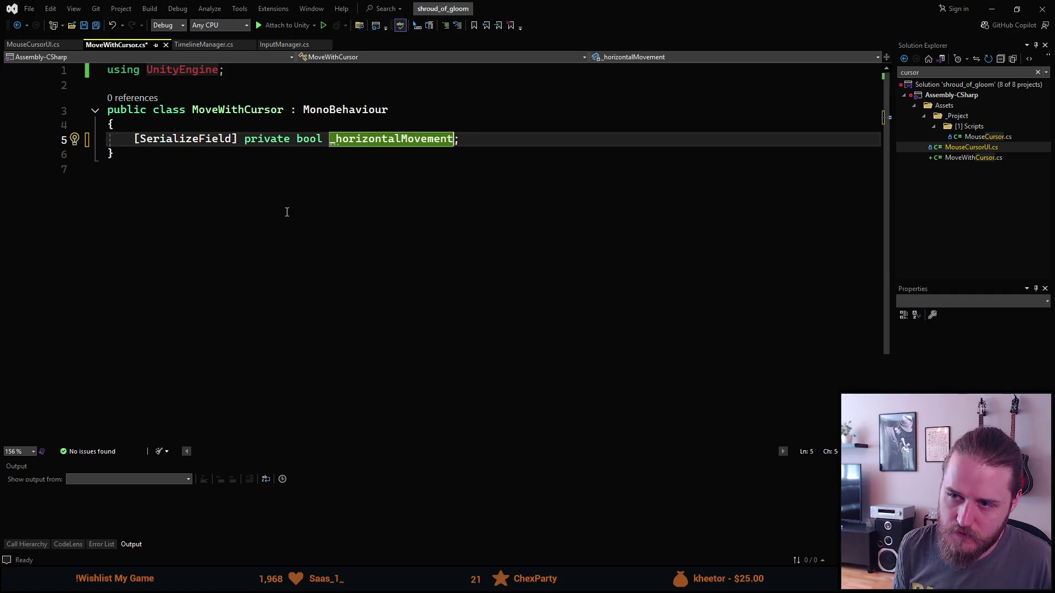
text( =)
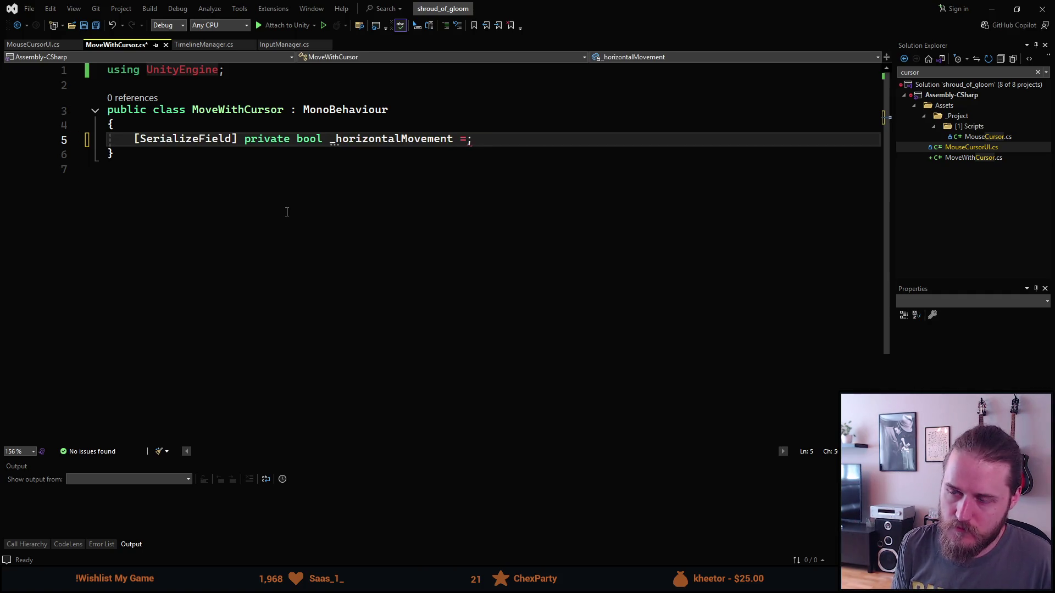
text( true)
Step: Duplicate that line as _verticalMovement = false, save, and start a new line below
key(ctrl+d)
key(Left)
key(ctrl+BackSpace)
text(false)
key(Escape)
key(ctrl+Left)
key(ctrl+Left)
key(ctrl+Left)
key(ctrl+Right)
key(Left)
key(ctrl+shift+Left)
key(BackSpace)
text(_)
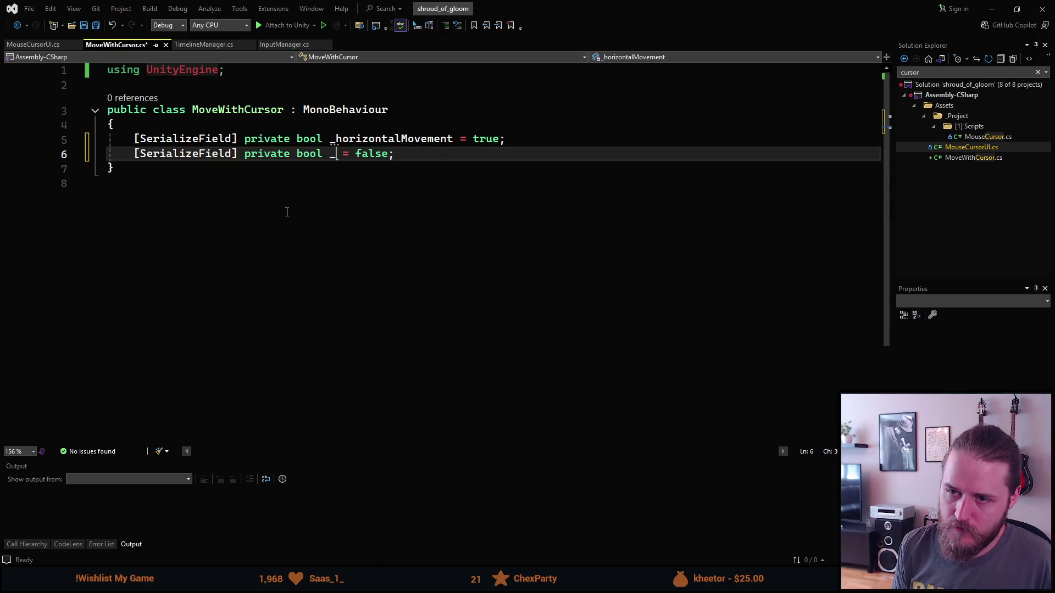
text(verticalMovement)
key(ctrl+s)
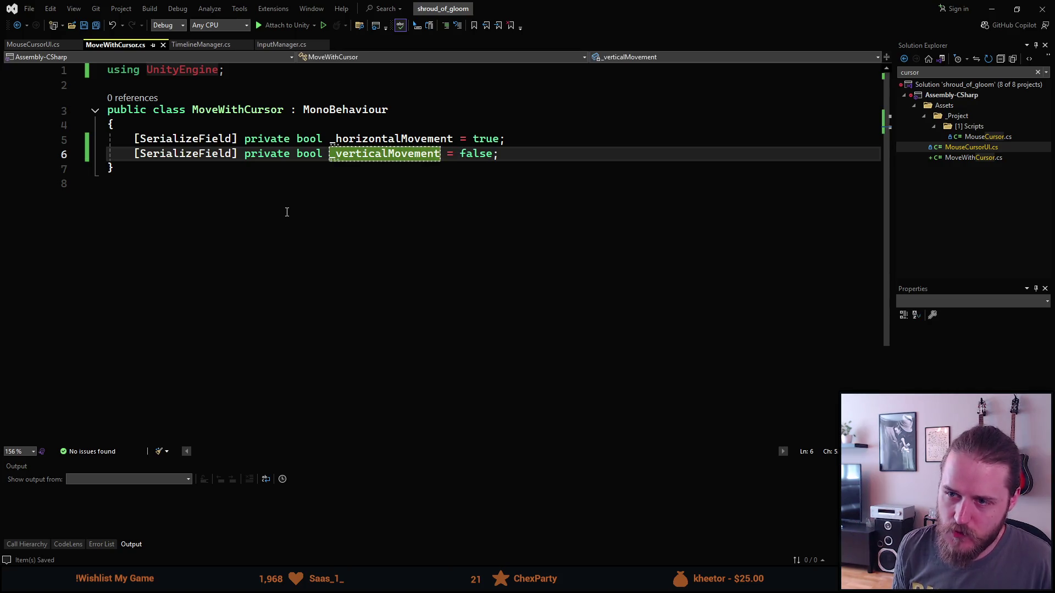
key(ctrl+Right)
key(ctrl+Right)
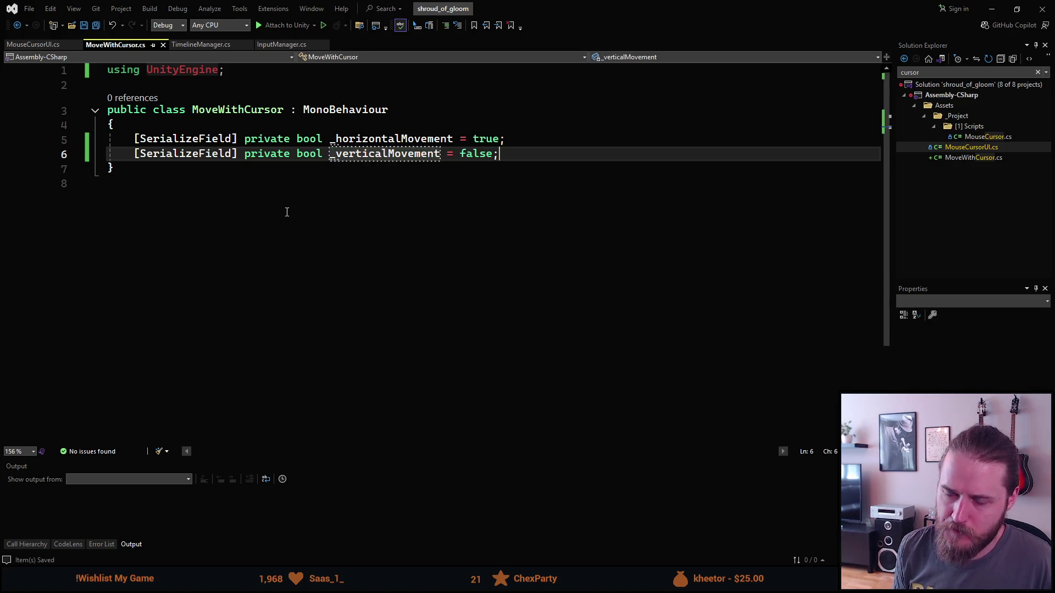
key(End)
key(Return)
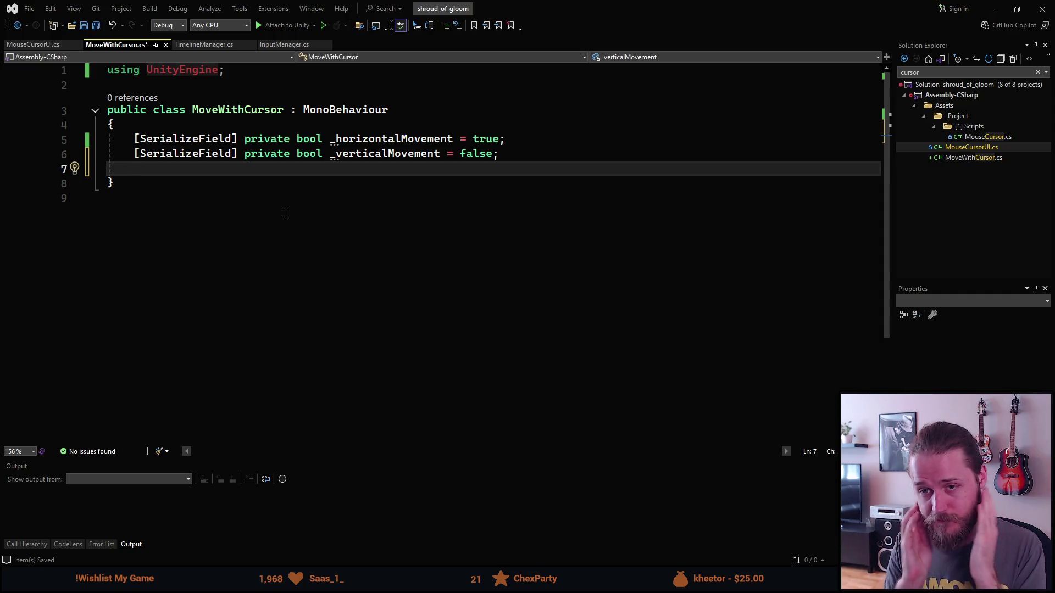
Step: Begin a Header("Horizontal Movement") attribute above the bool fields and save
text(sfpr)
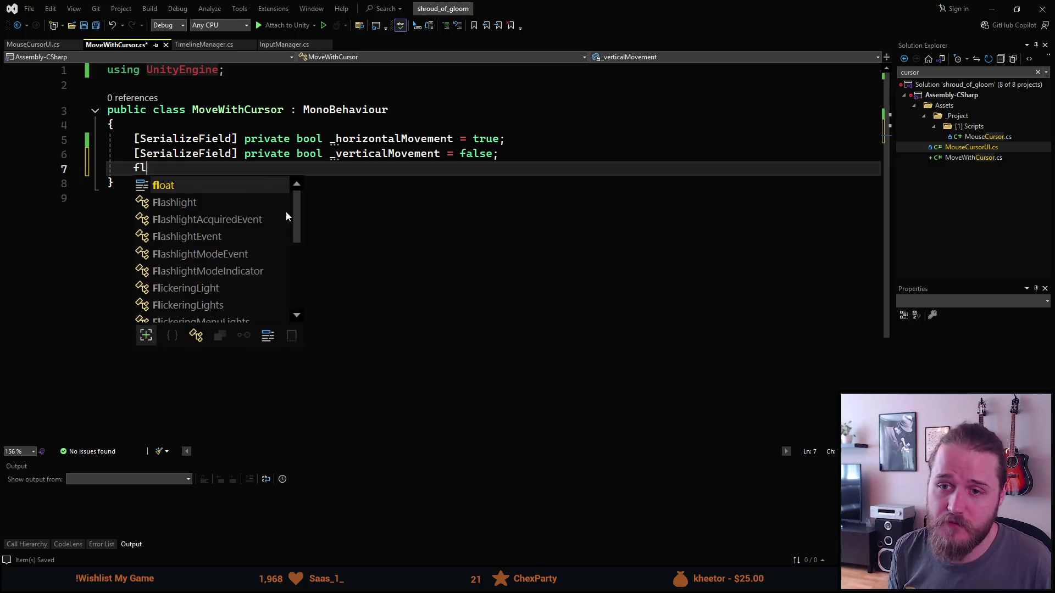
key(Tab)
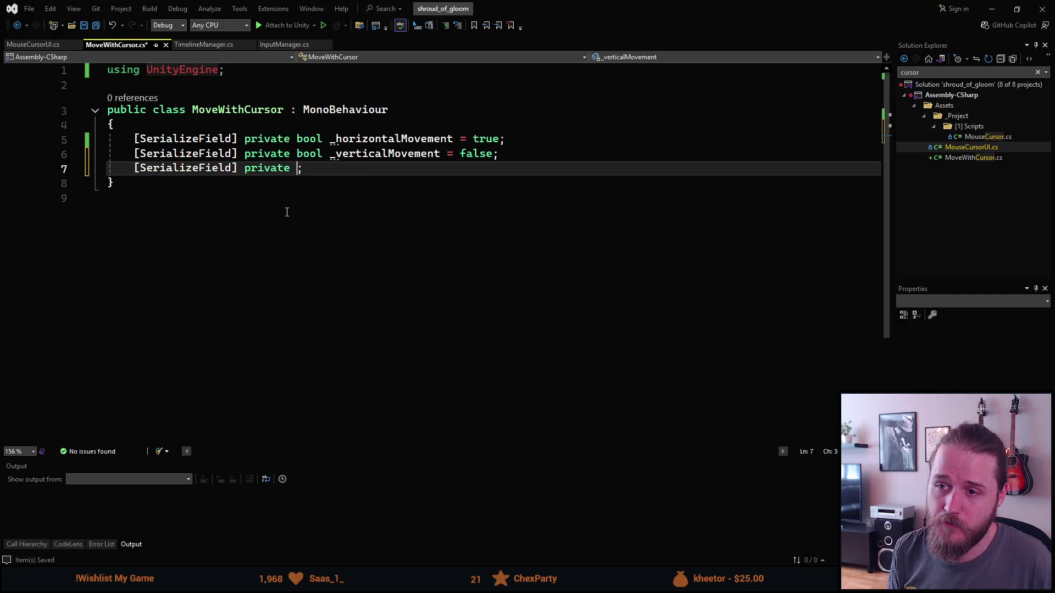
key(alt+Up)
key(Up)
key(Up)
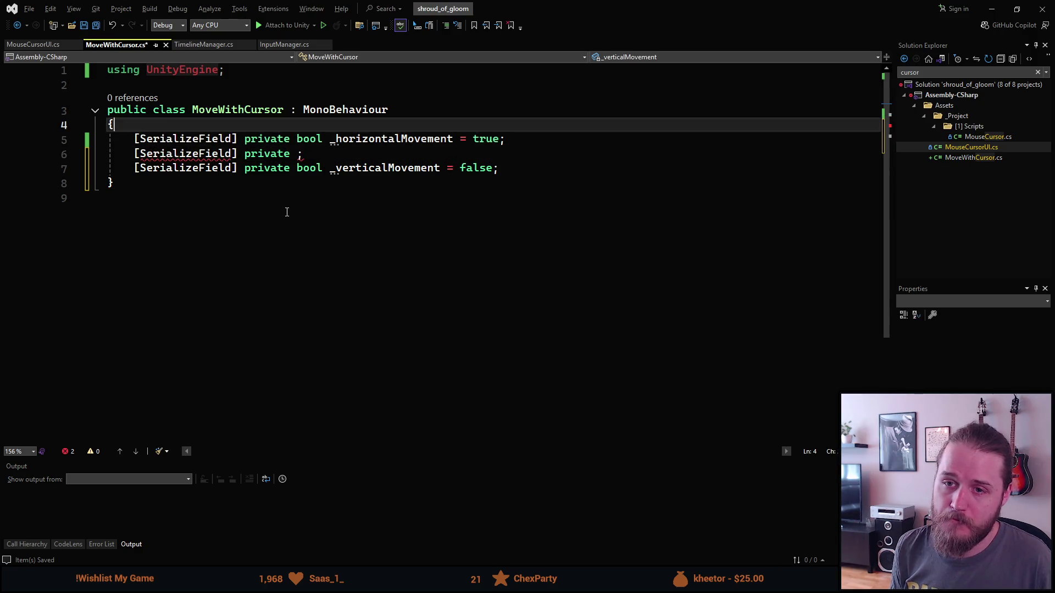
key(Return)
text(Header()
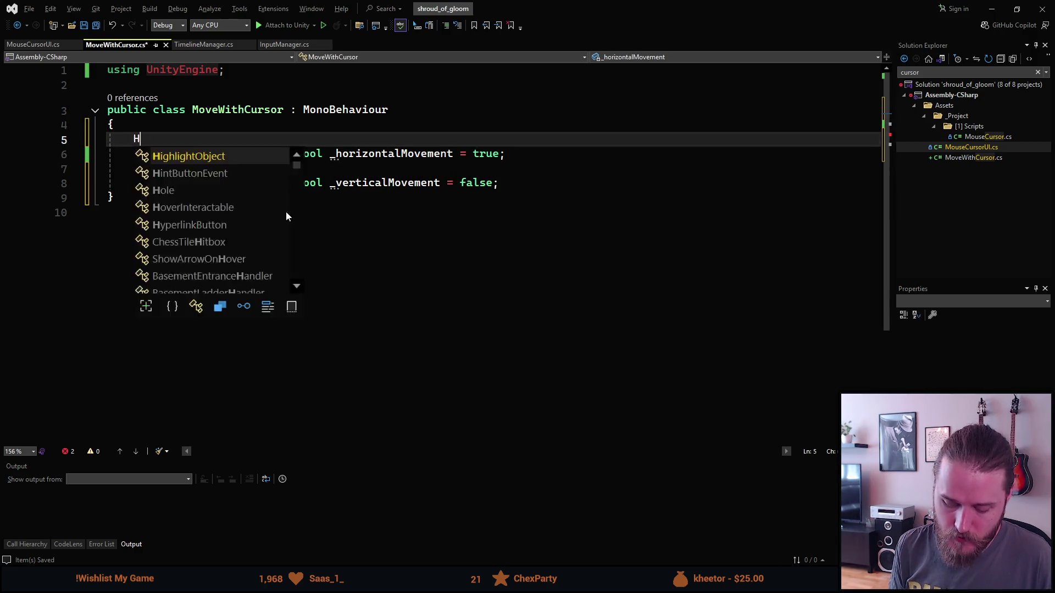
key(BackSpace)
text([()
text(")
text(Horizontal M)
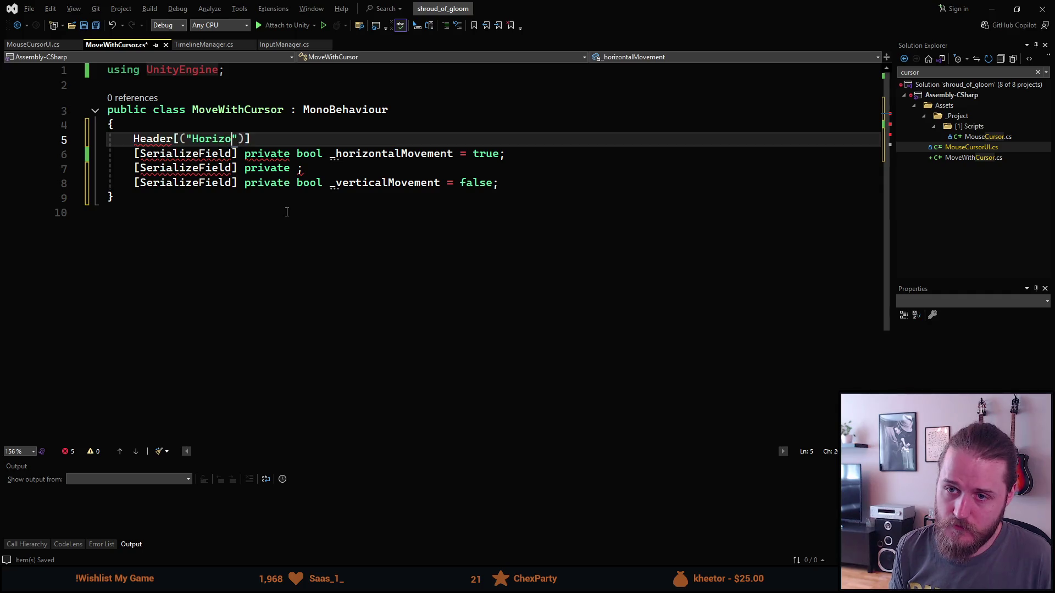
text(ovement)
key(Right)
key(Right)
key(Right)
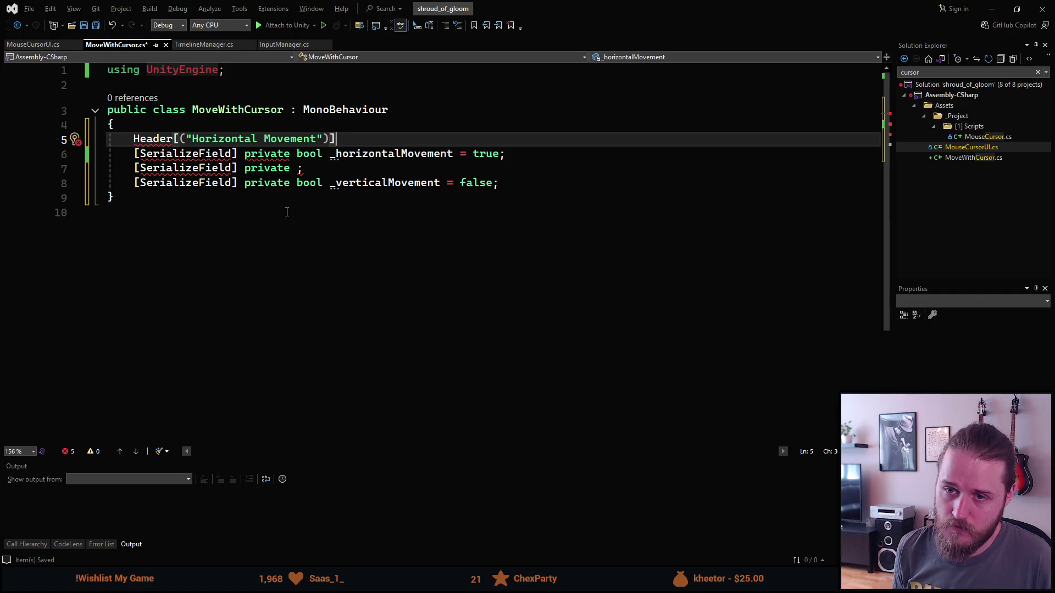
key(ctrl+s)
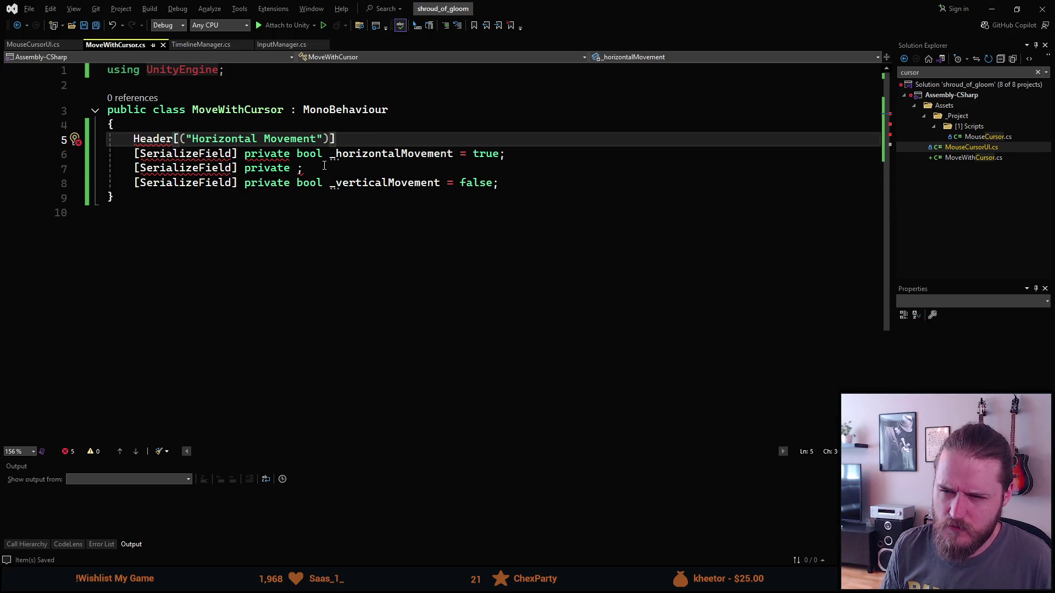
Step: Fix the header's brackets and delete the leftover empty serialized field line
key(BackSpace)
key(BackSpace)
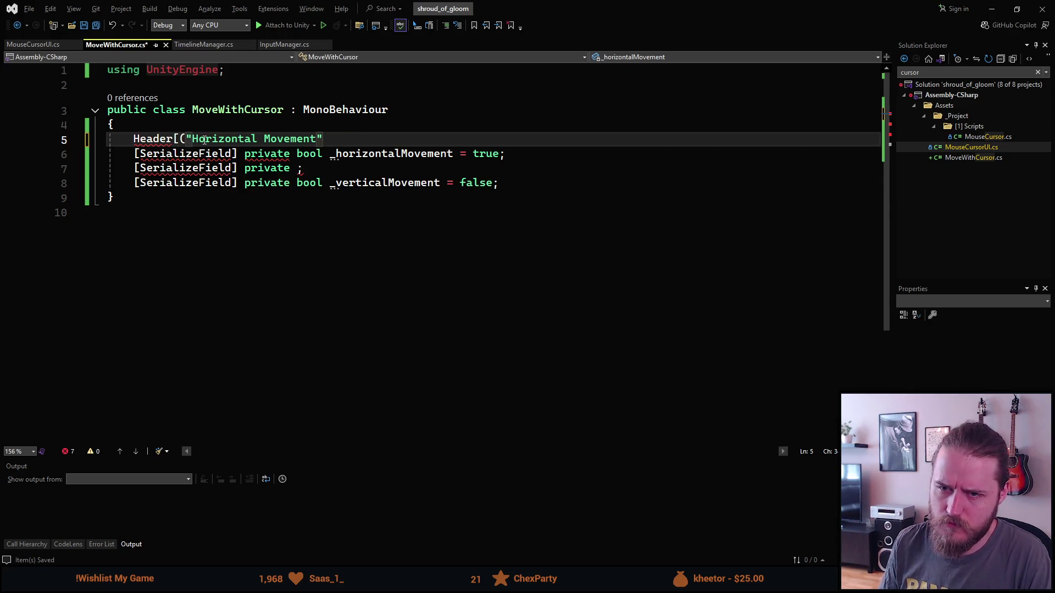
click(187, 139)
key(BackSpace)
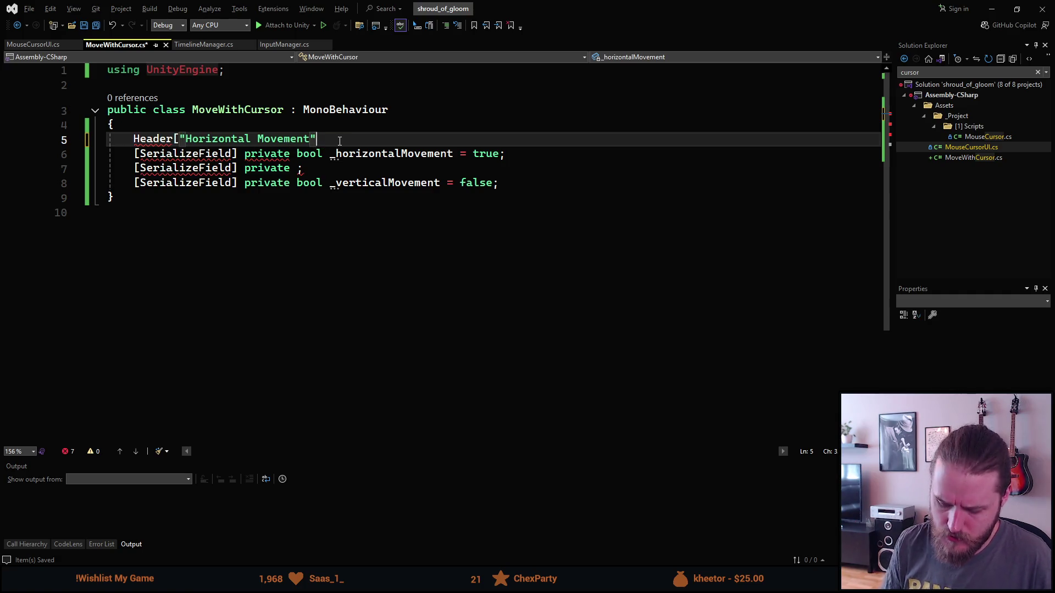
text(])
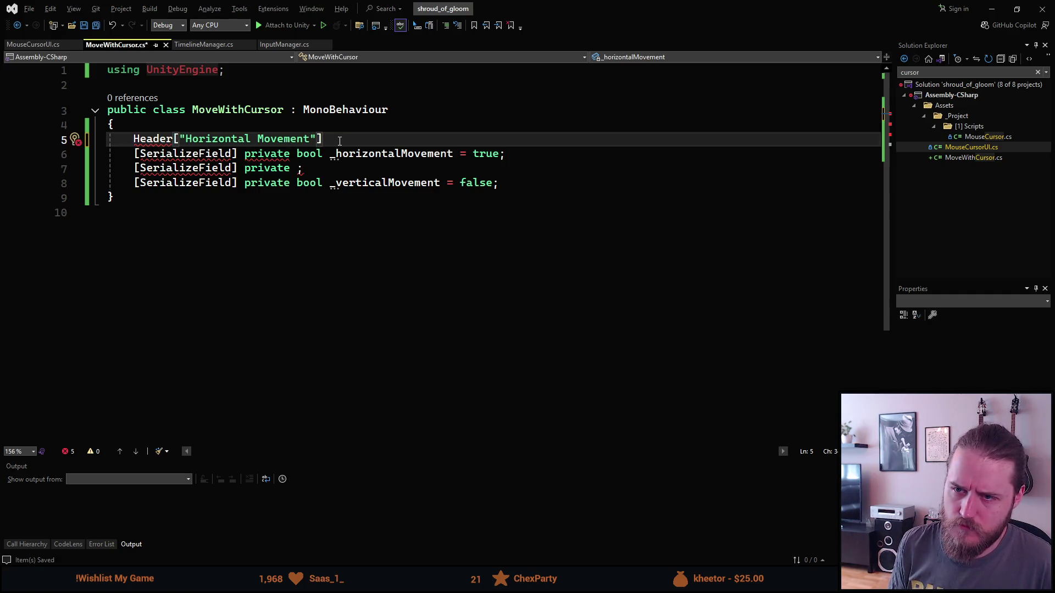
key(ctrl+s)
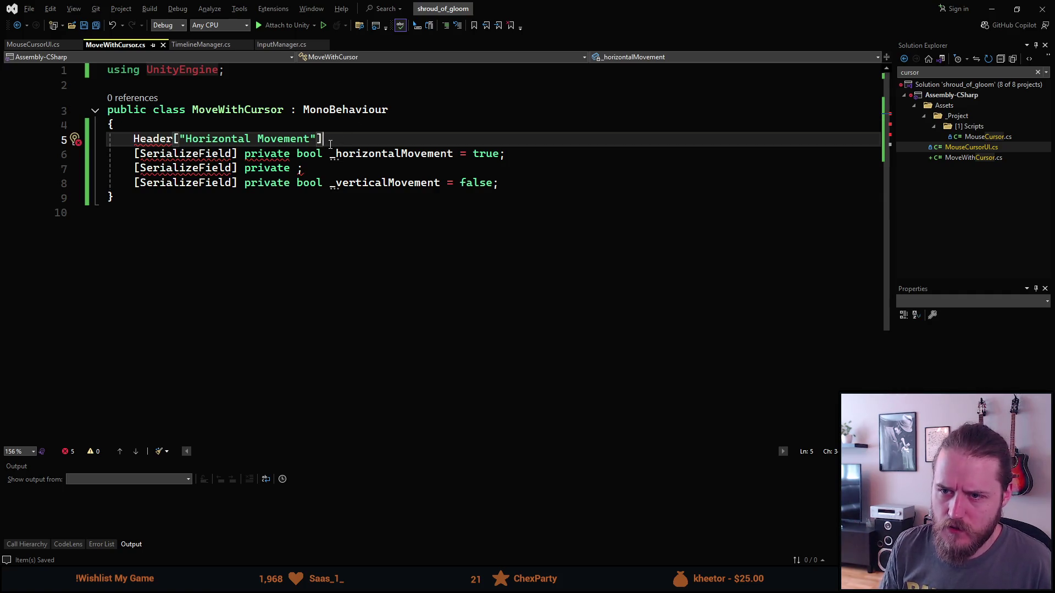
click(302, 171)
key(ctrl+BackSpace)
key(ctrl+BackSpace)
key(ctrl+BackSpace)
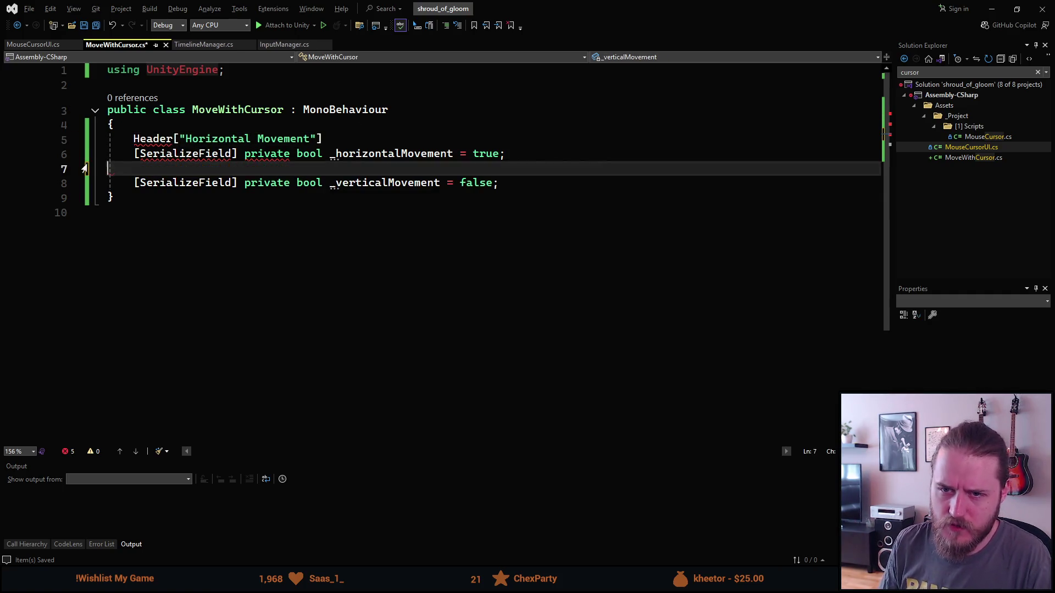
Step: Reopen MoveWithCursor from Unity and undo the broken Header edits
click(991, 9)
double_click(896, 391)
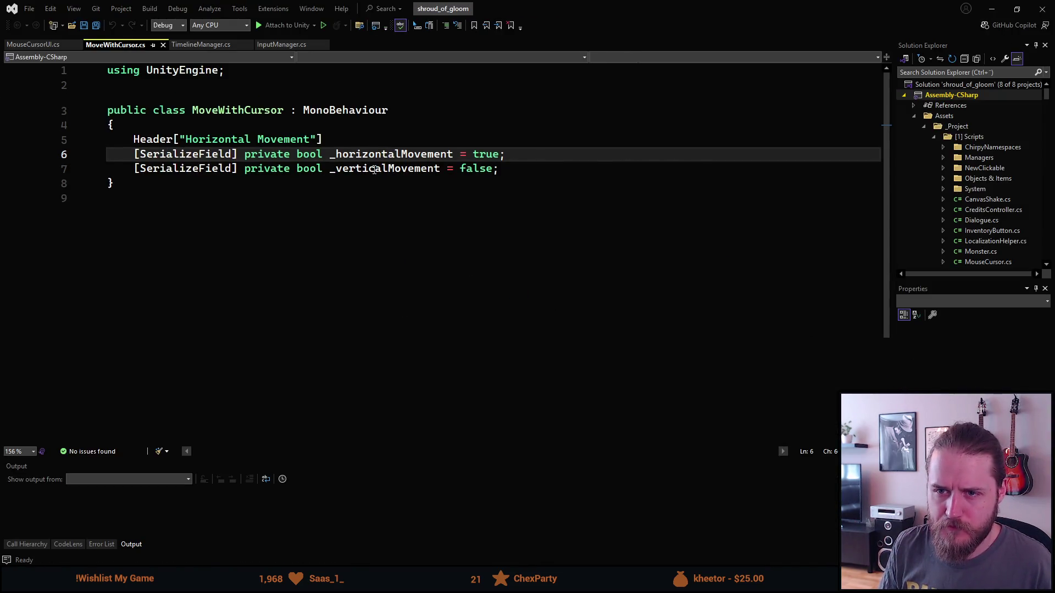
click(172, 139)
key(ctrl+BackSpace)
text(Header)
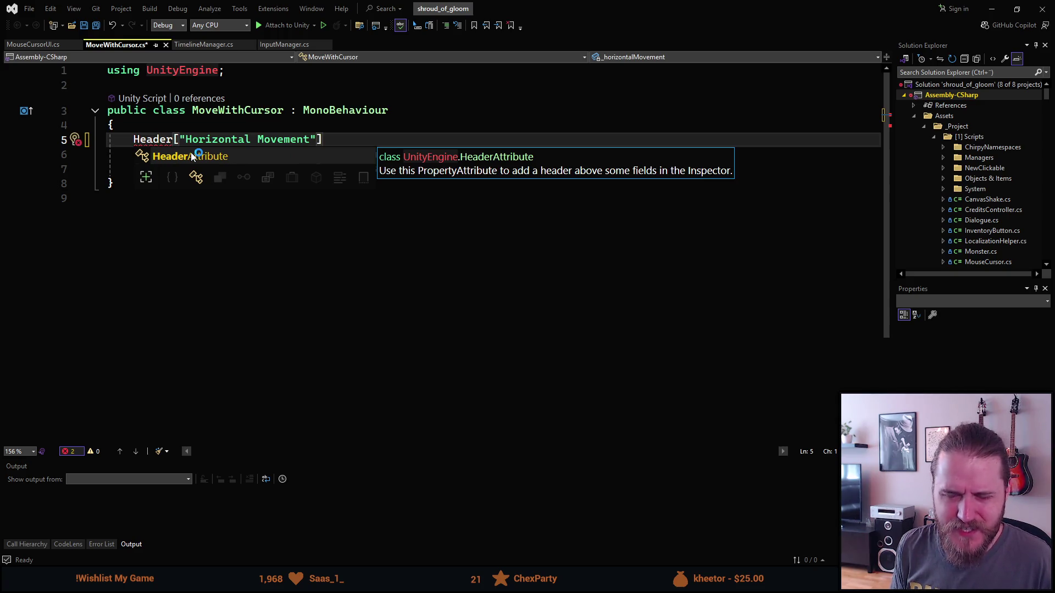
click(193, 157)
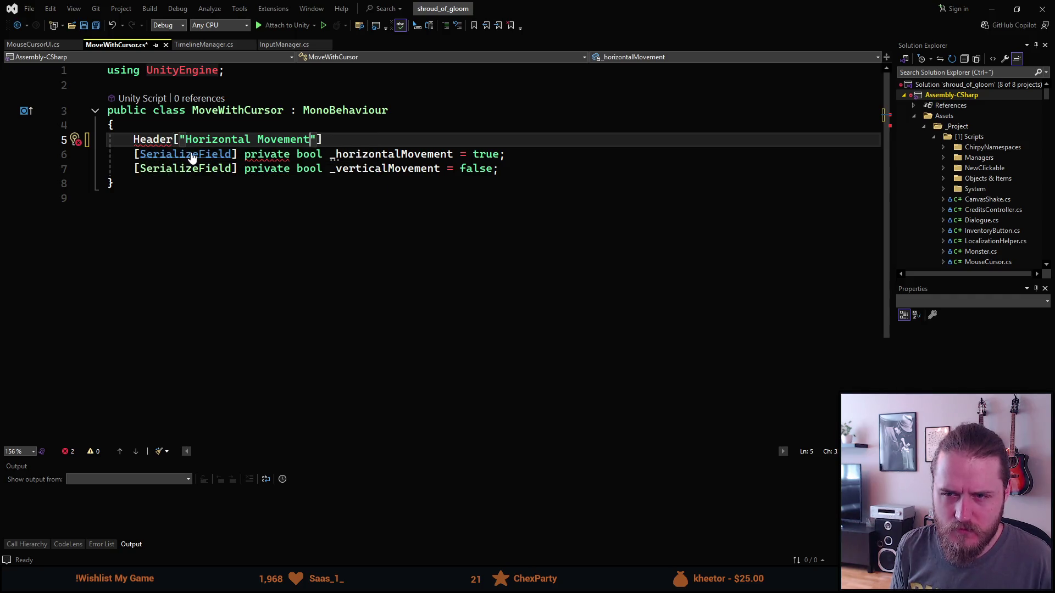
key(ctrl+z)
key(ctrl+z)
key(ctrl+z)
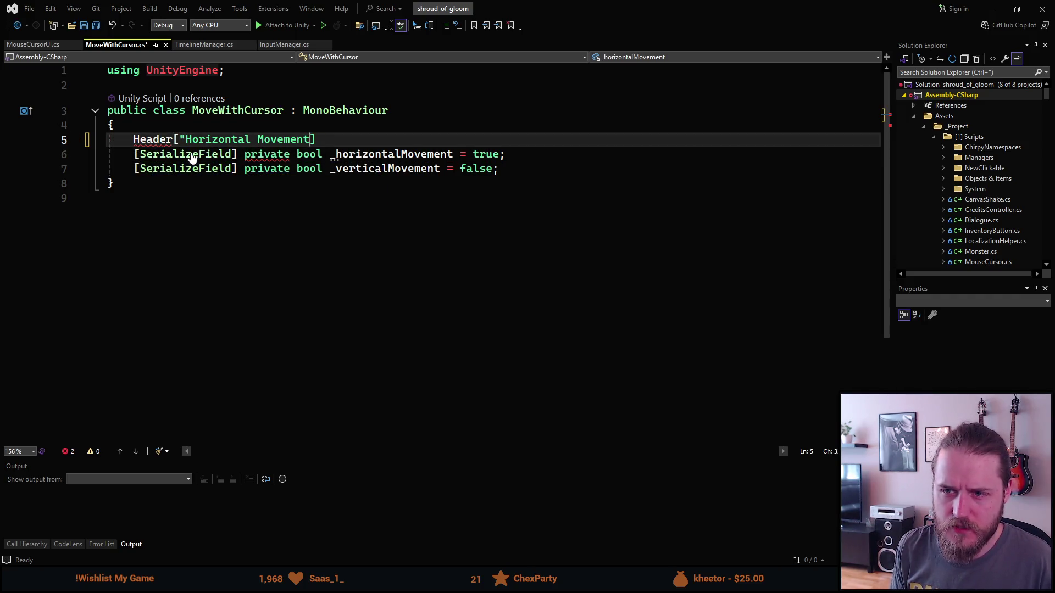
key(ctrl+y)
key(ctrl+y)
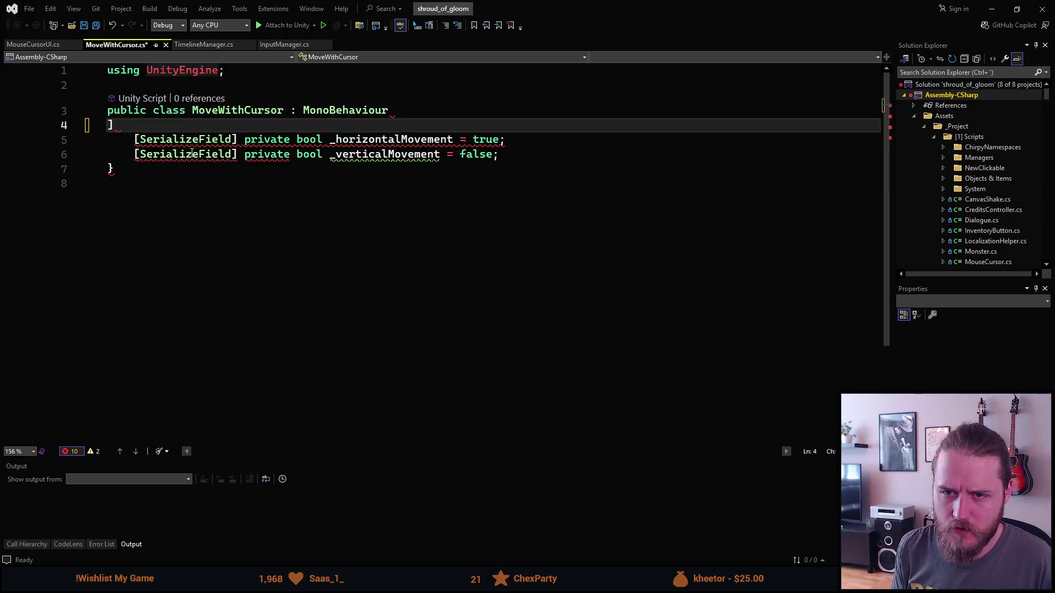
Step: Write [Header("Horizontal Movement")], copy it below the first field as "Vertical Movement", and save
key(Return)
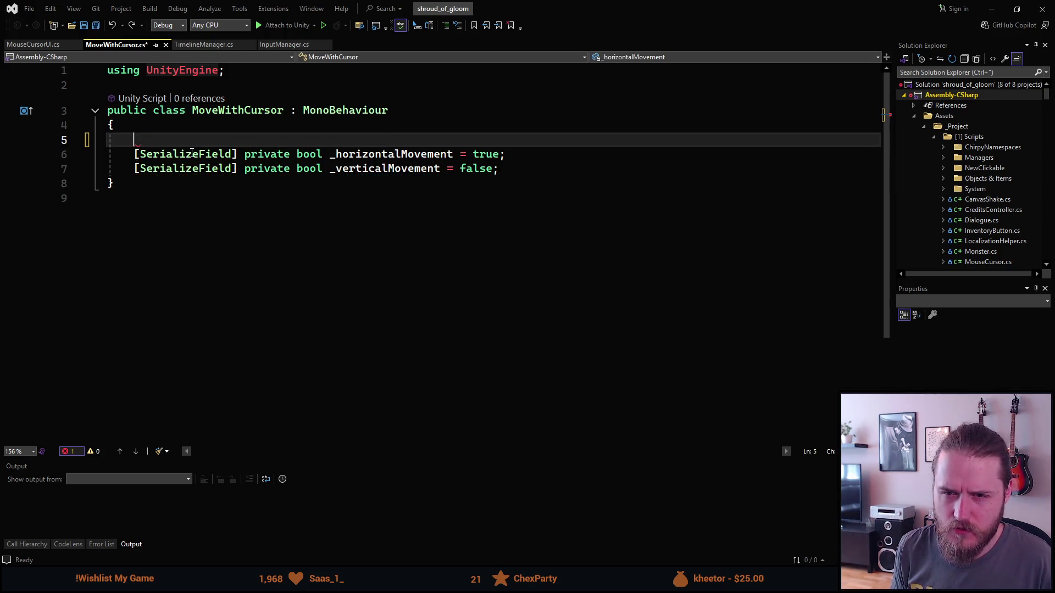
text([Header)
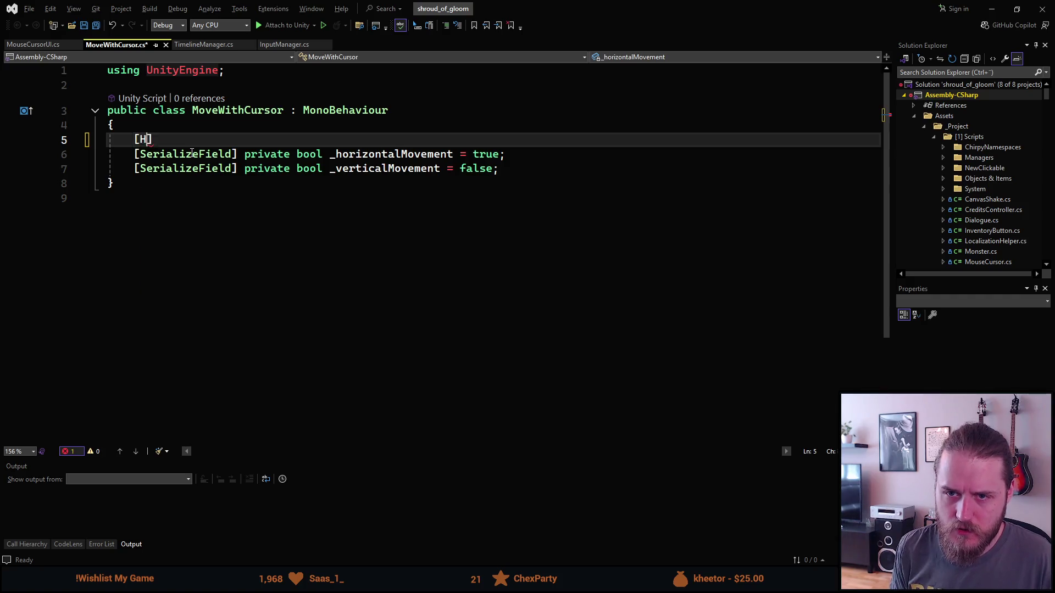
text(("Hor)
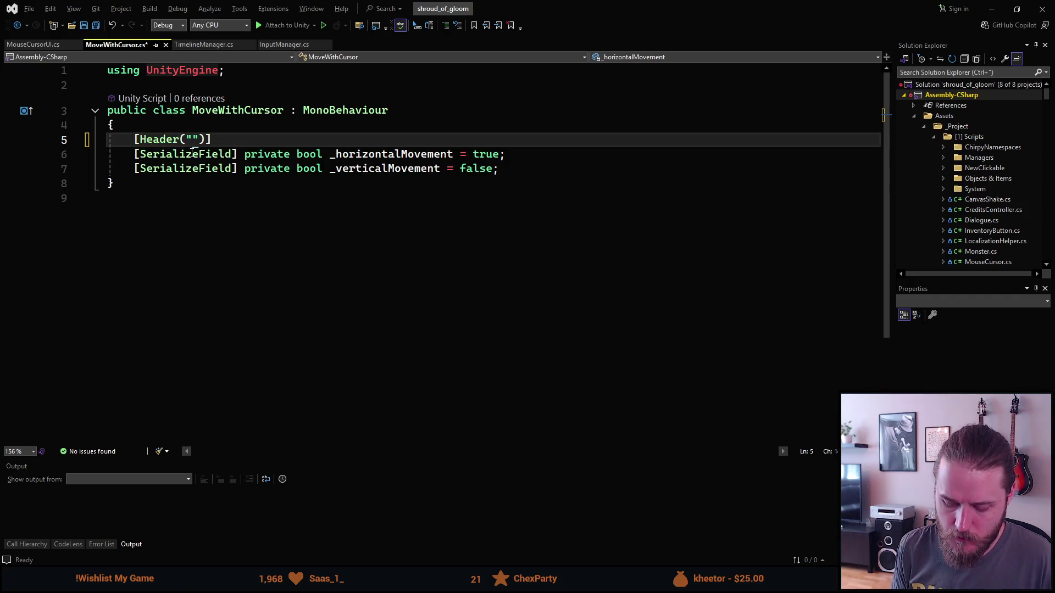
text(izontal M;)
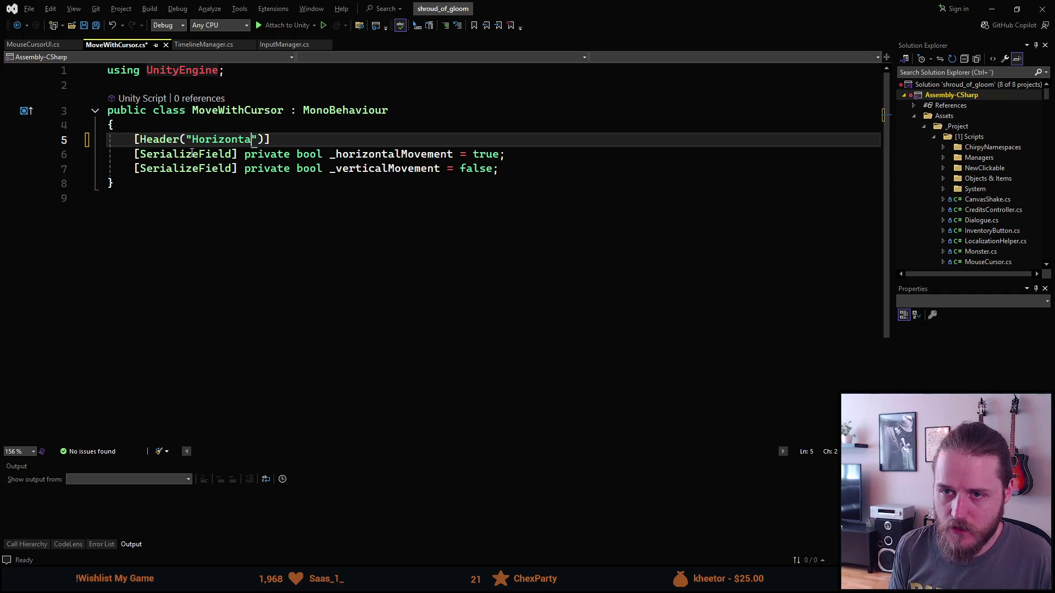
key(BackSpace)
text(ovement)
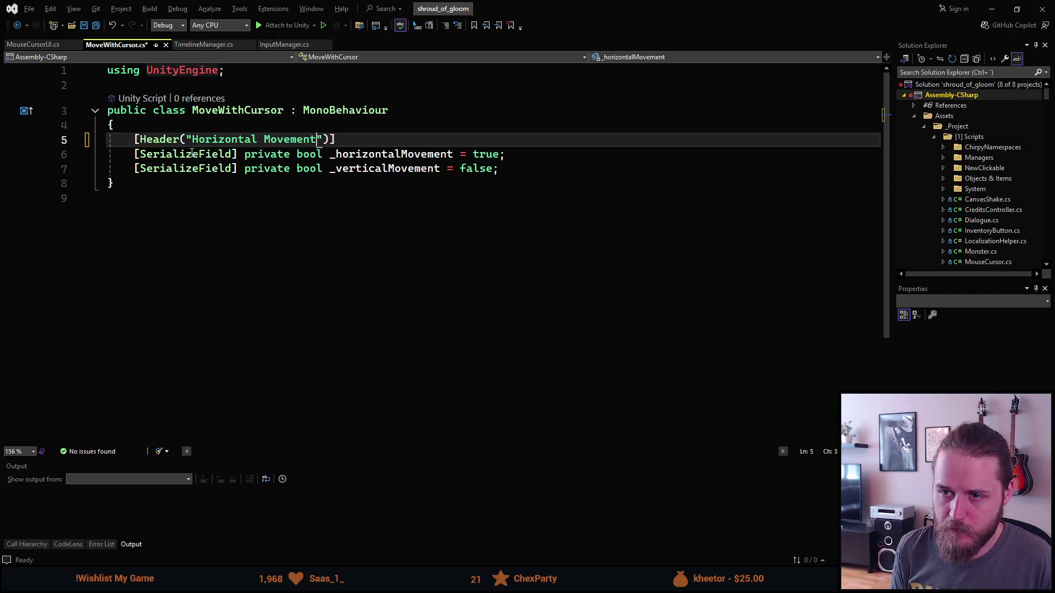
key(ctrl+d)
key(alt+Down)
key(ctrl+Left)
key(Left)
key(ctrl+BackSpace)
text(Vertical)
key(ctrl+s)
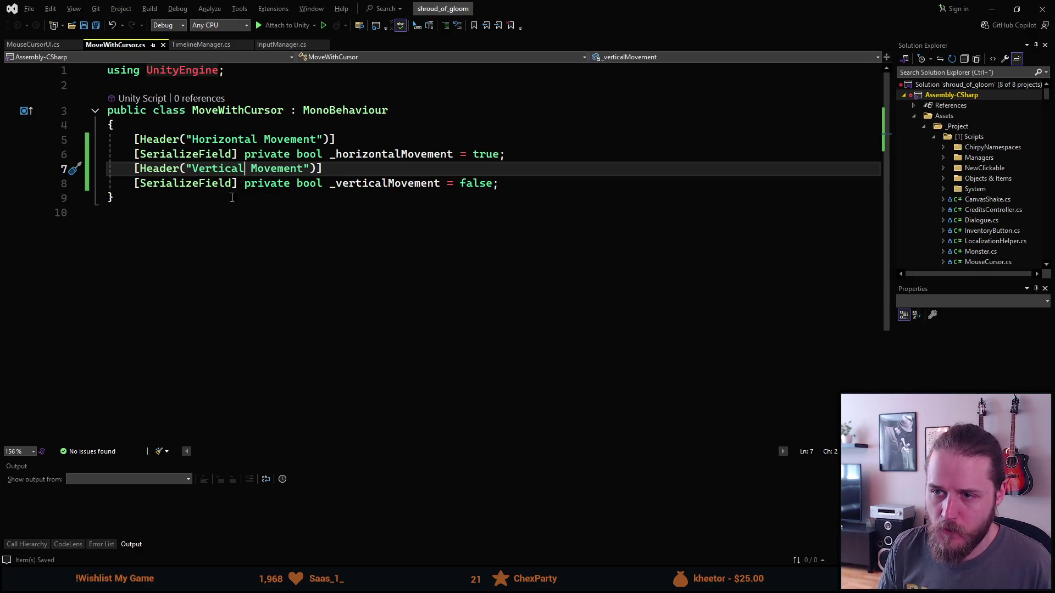
Step: Try renaming _horizontalMovement to _isHorizontalMovementEnabled, cancel, and reselect the field name
click(395, 156)
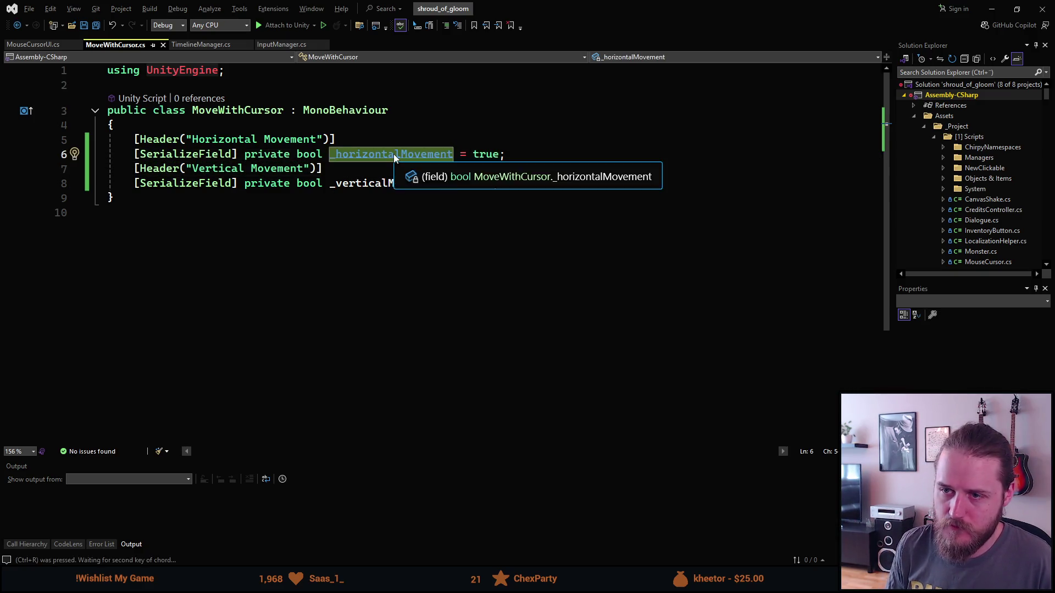
key(ctrl+r)
key(ctrl+r)
text(is)
key(Delete)
text(H)
key(End)
text(Enabled)
key(Escape)
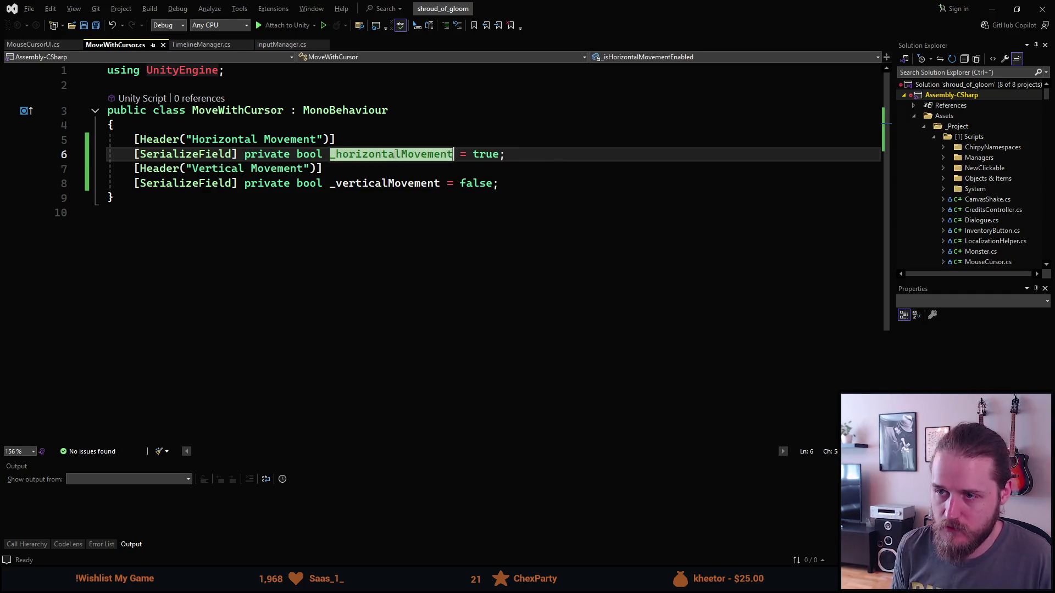
key(ctrl+z)
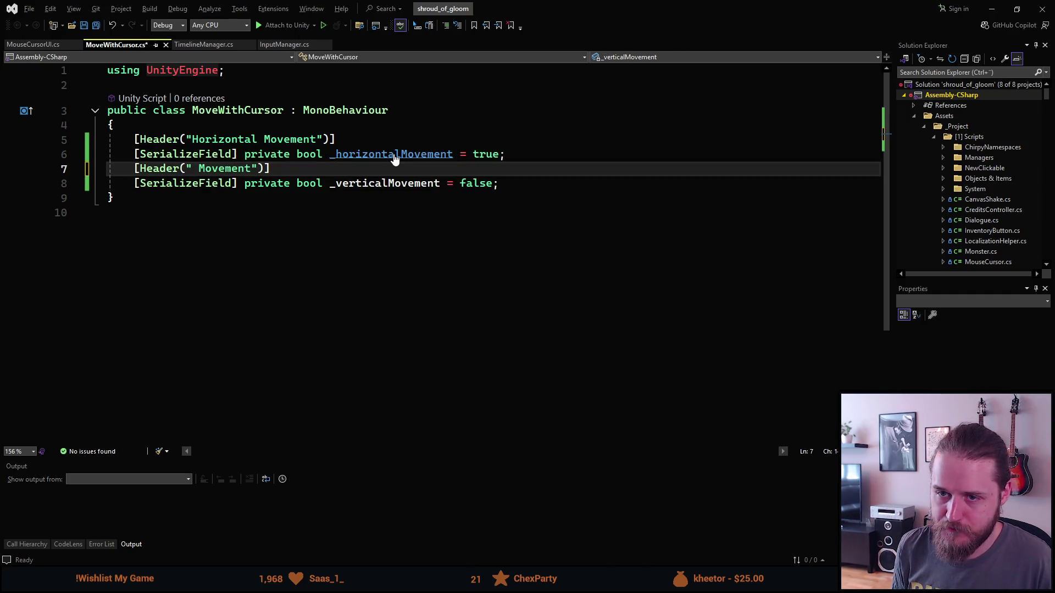
key(ctrl+y)
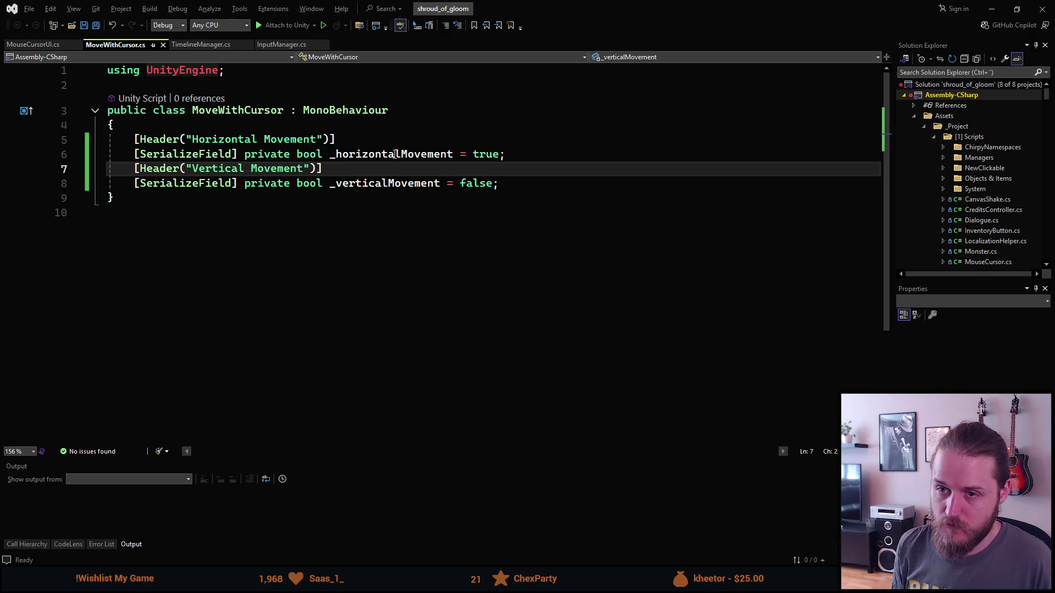
double_click(395, 154)
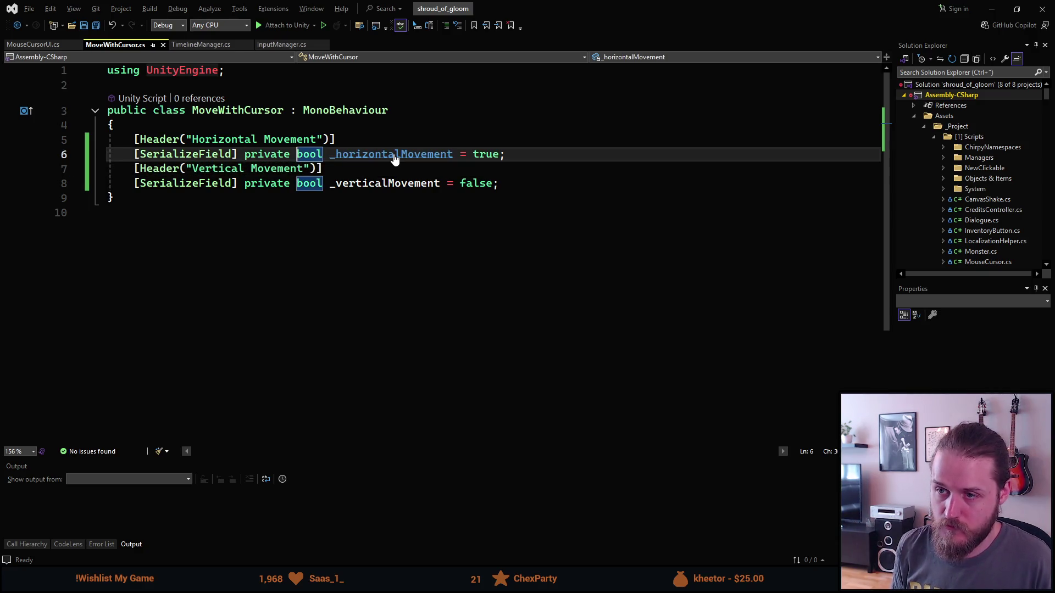
Step: Rename the first bool to _isHorizontalMovementEnabled, save, and paste that name onto the second field
key(ctrl+BackSpace)
text(_isHori)
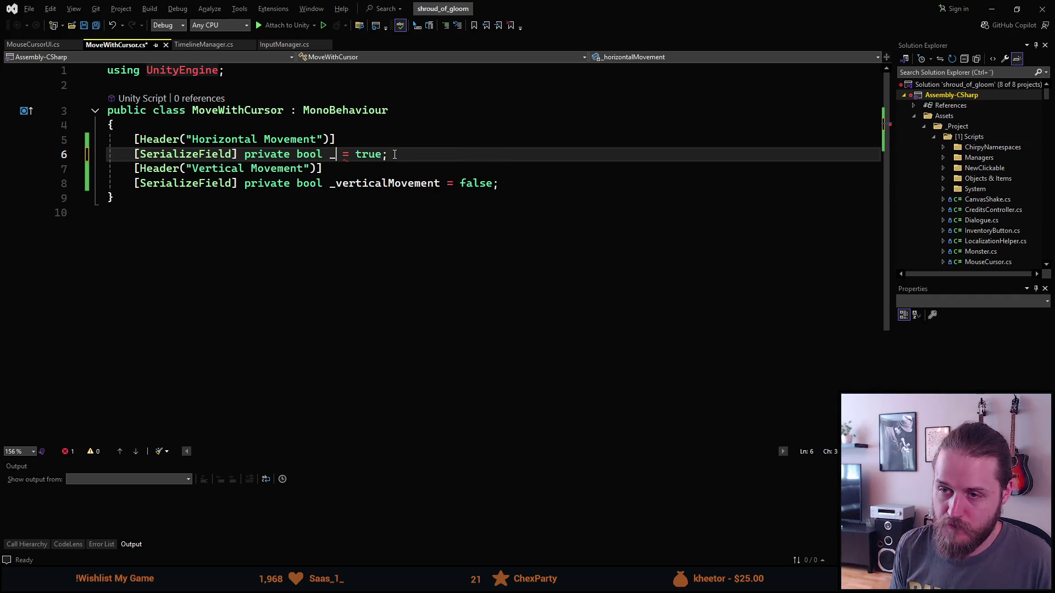
text(zontalMovement)
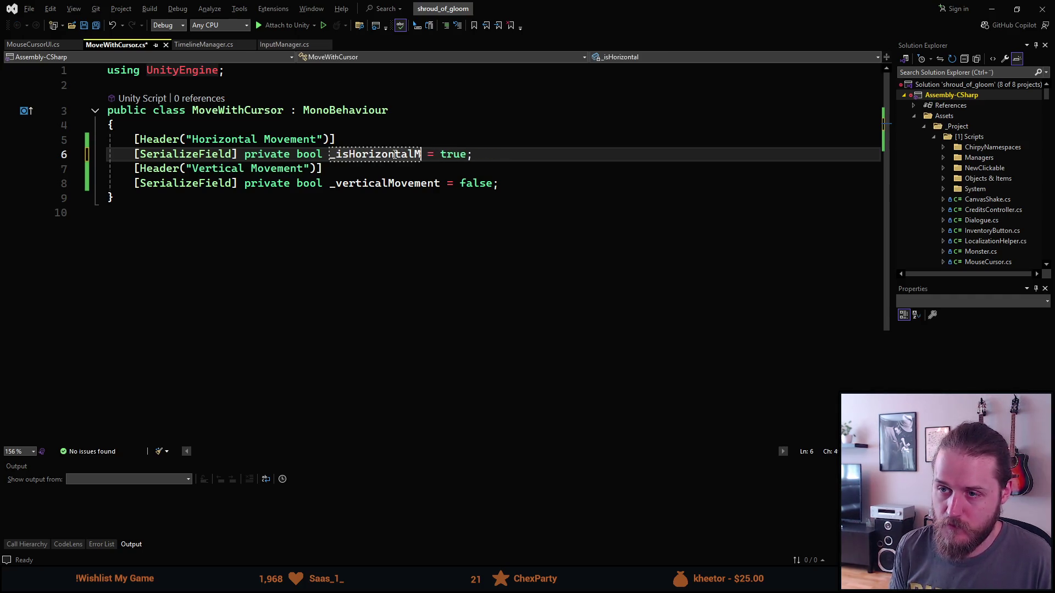
text(Enabled)
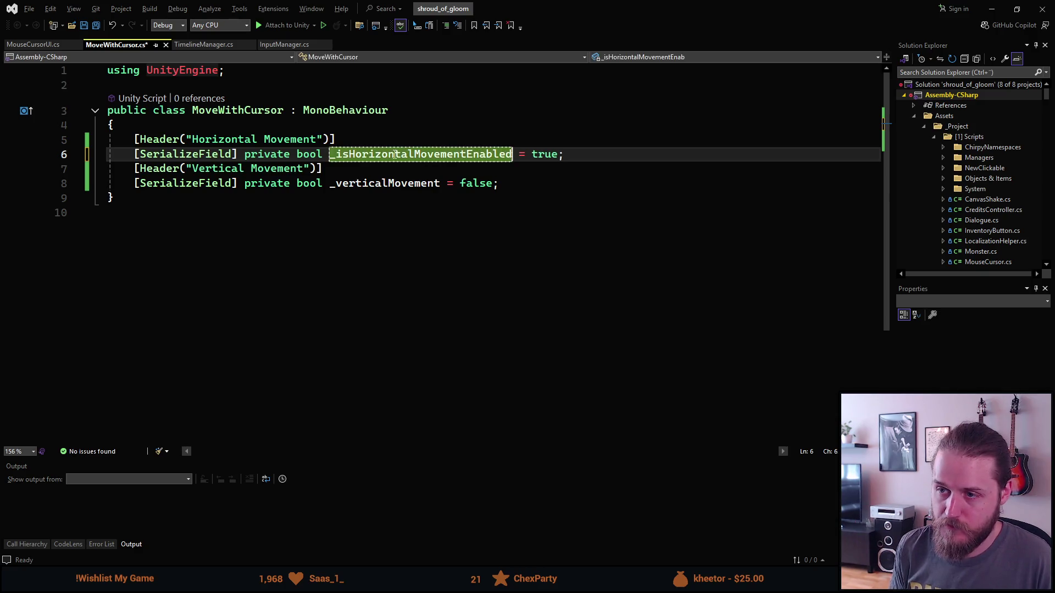
key(ctrl+s)
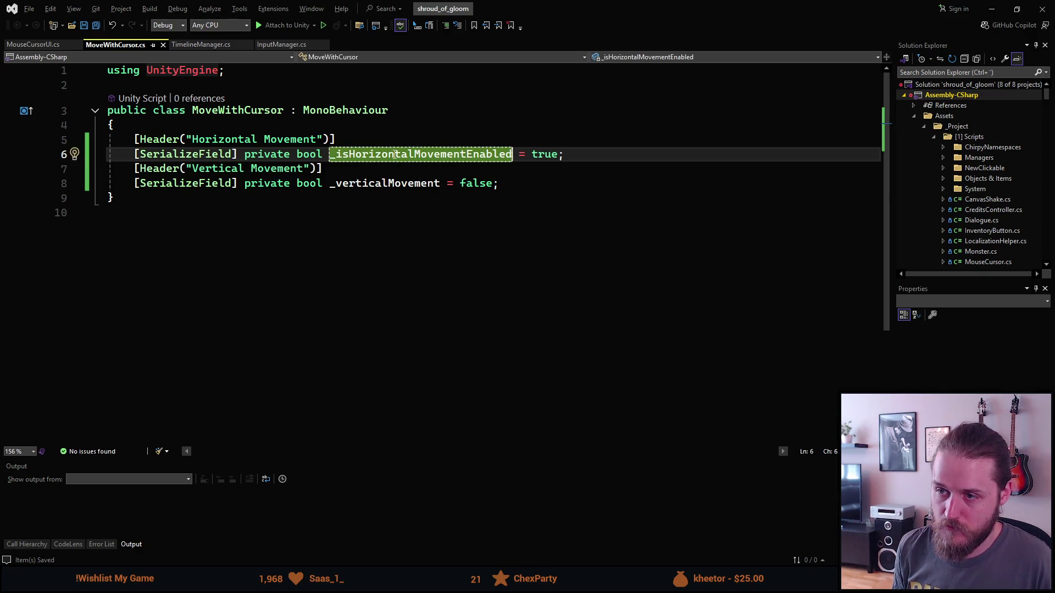
key(Down)
key(Down)
key(ctrl+Right)
key(ctrl+r)
key(ctrl+r)
text(_isHorizontalMovementEnabled)
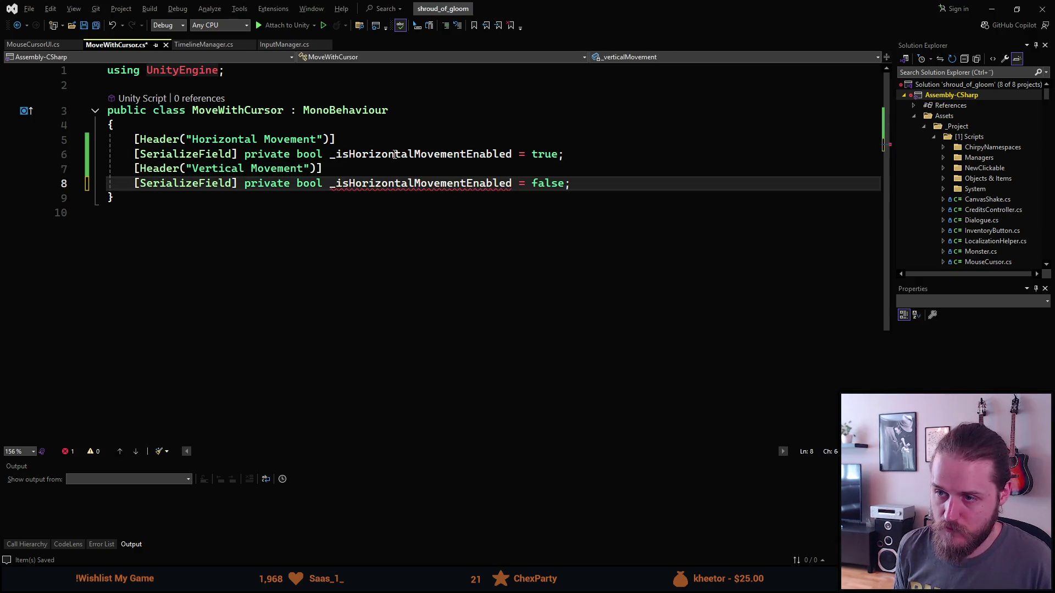
key(Return)
Step: Rename the line-8 field to _isVerticalMovementEnabled and open a new line below the horizontal field
key(ctrl+r)
key(ctrl+r)
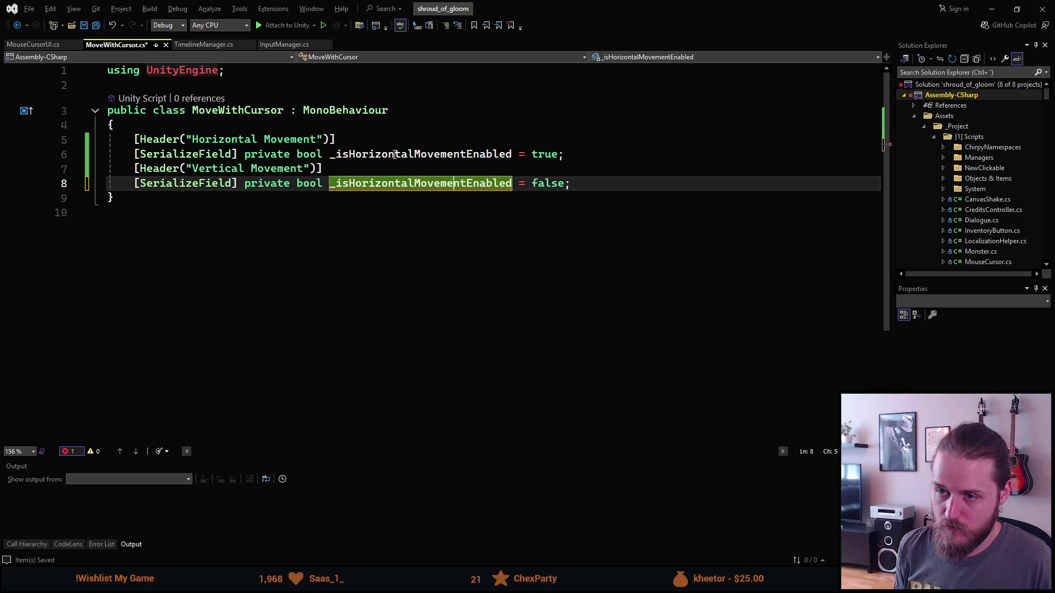
key(ctrl+BackSpace)
text(isVertic)
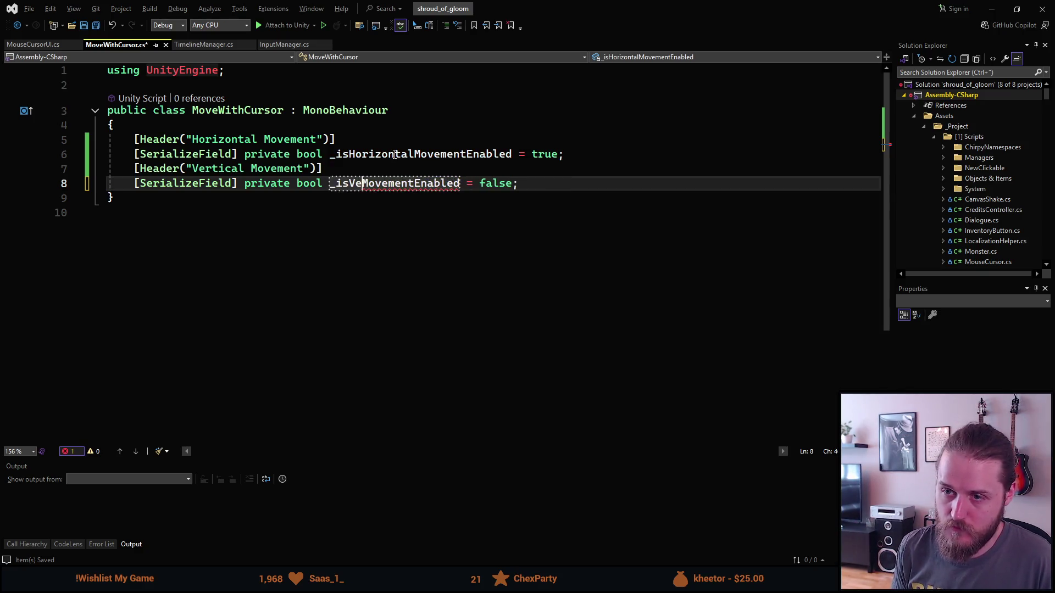
text(al)
key(Return)
key(Up)
key(Up)
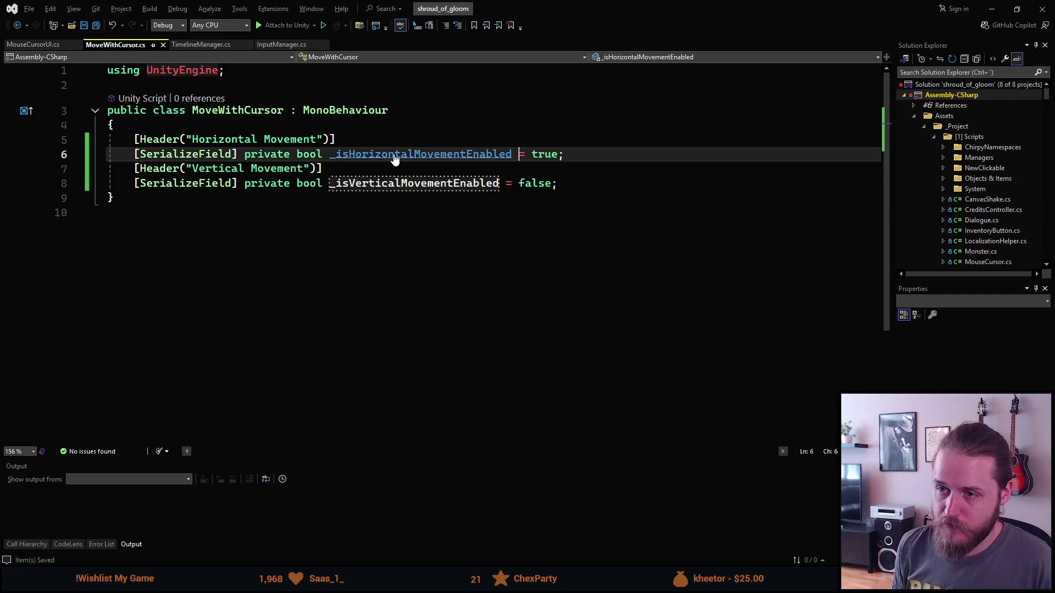
key(End)
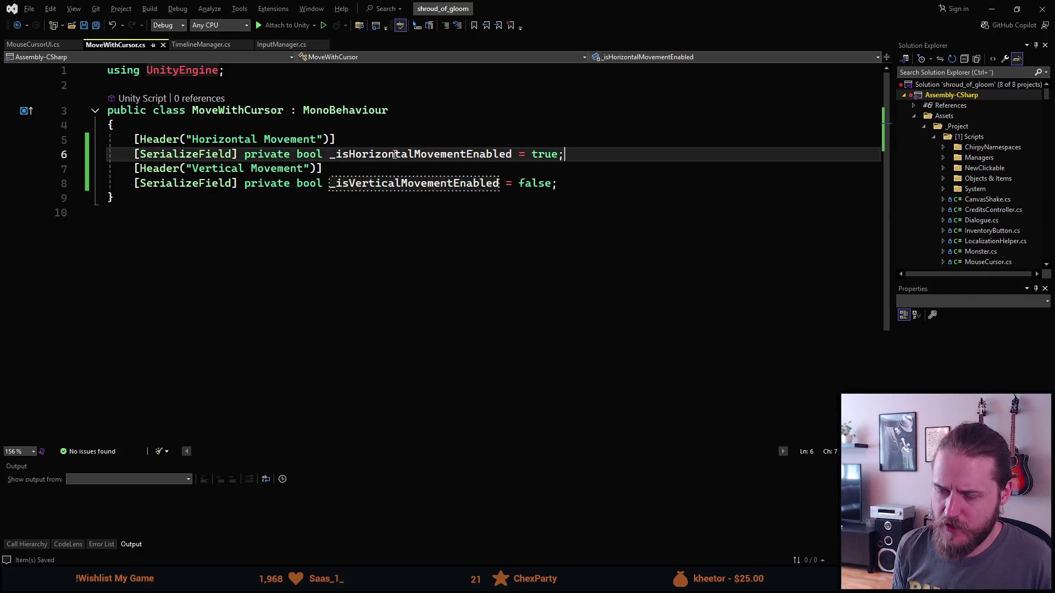
key(Return)
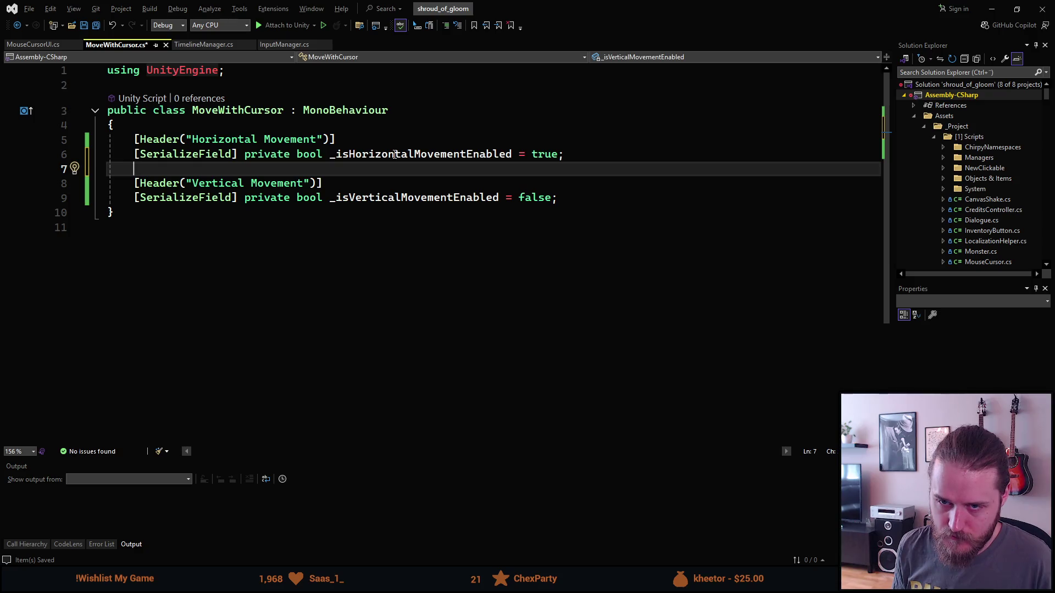
Step: Insert blank lines 7–10 below _isHorizontalMovementEnabled
key(Return)
key(BackSpace)
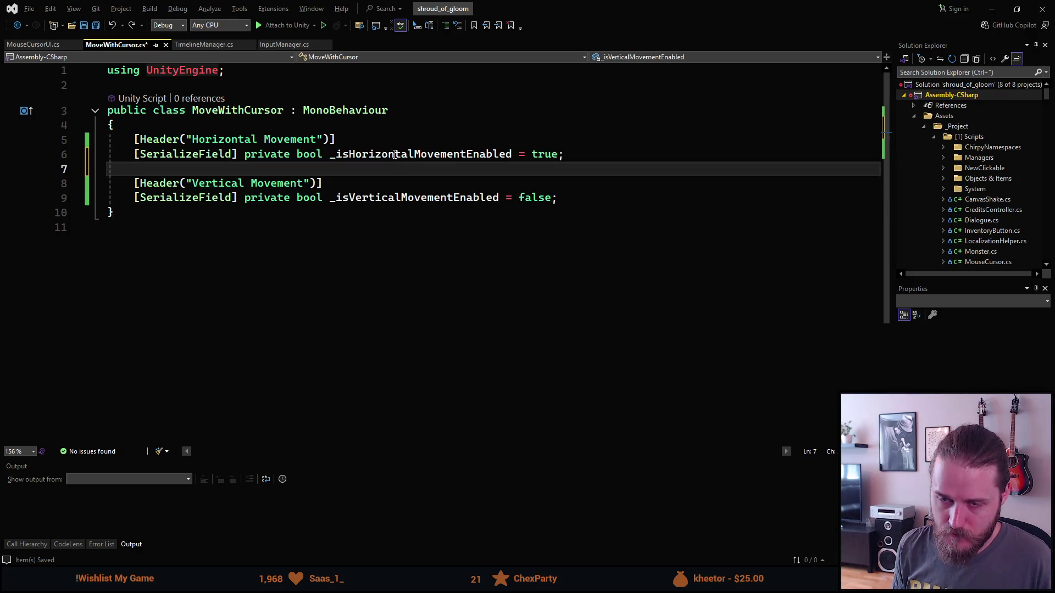
key(Return)
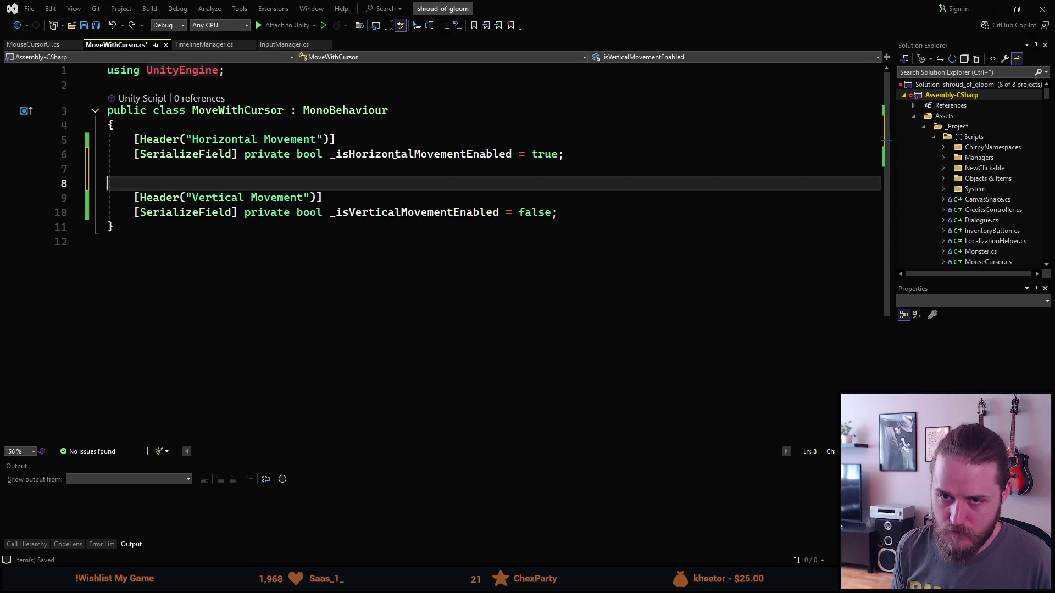
key(Return)
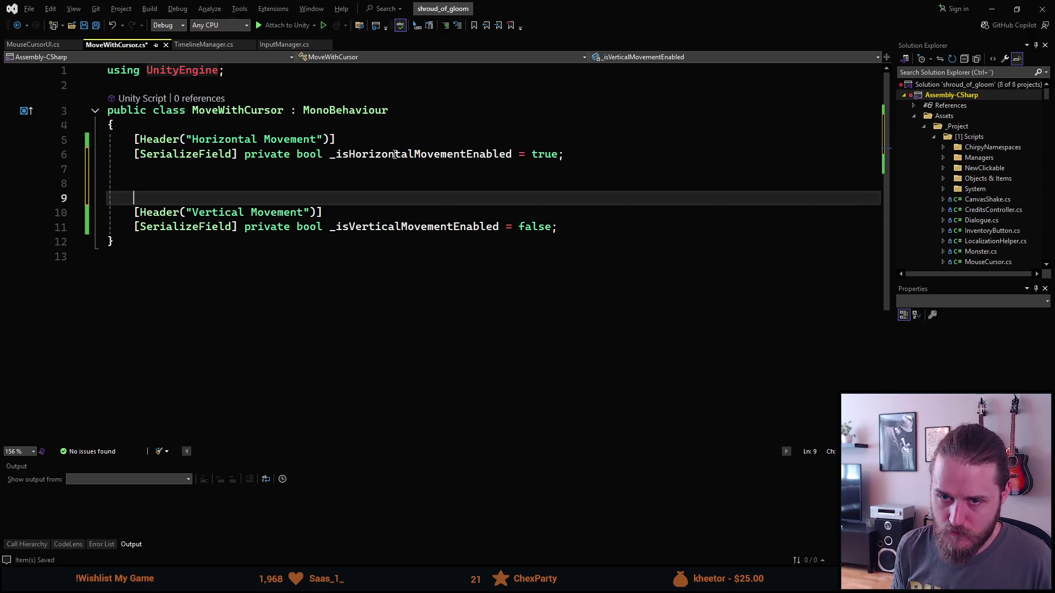
key(Return)
key(Up)
key(Up)
key(Up)
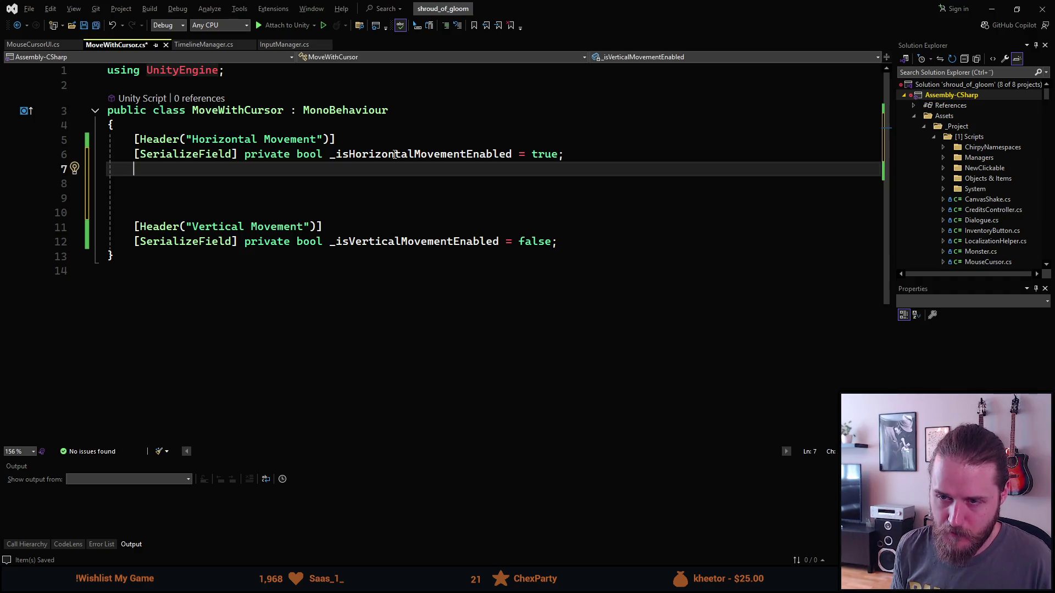
Step: Multi-line edit lines 7–10 to read [SerializeField] private float on each
key(alt+shift+Down)
key(alt+shift+Down)
key(alt+shift+Down)
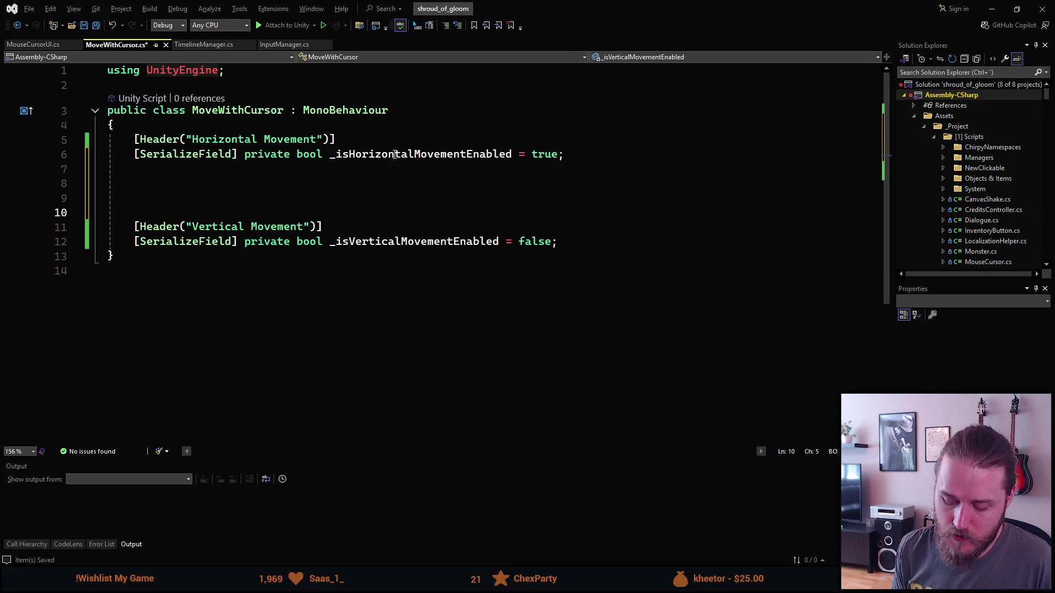
text(sfpr)
key(Tab)
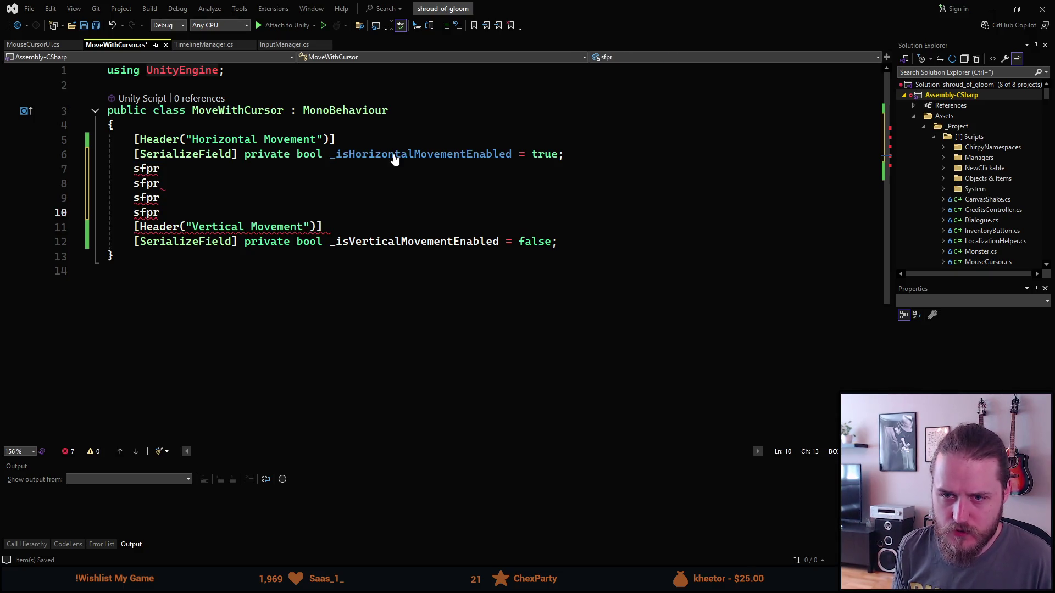
key(ctrl+BackSpace)
key(ctrl+BackSpace)
text([)
text(Serializ)
text(eField])
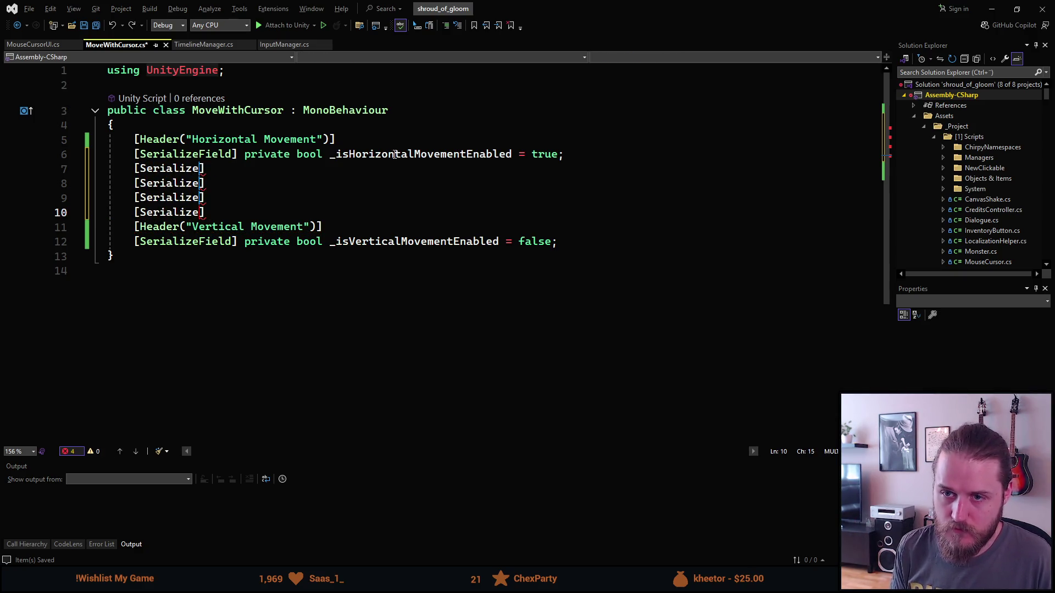
text(ivate float)
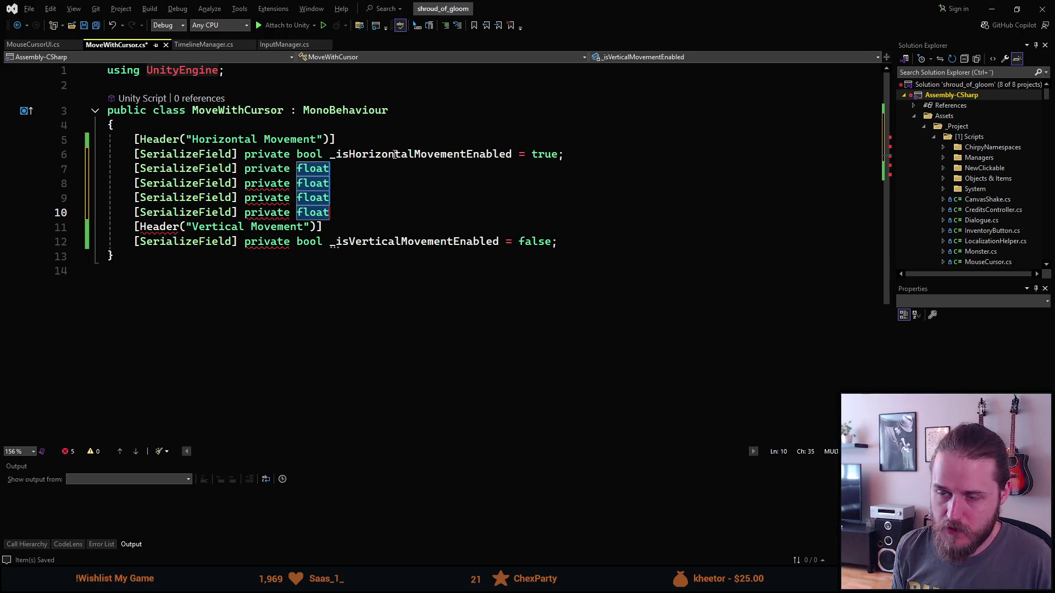
key(Escape)
key(Up)
key(Up)
key(Up)
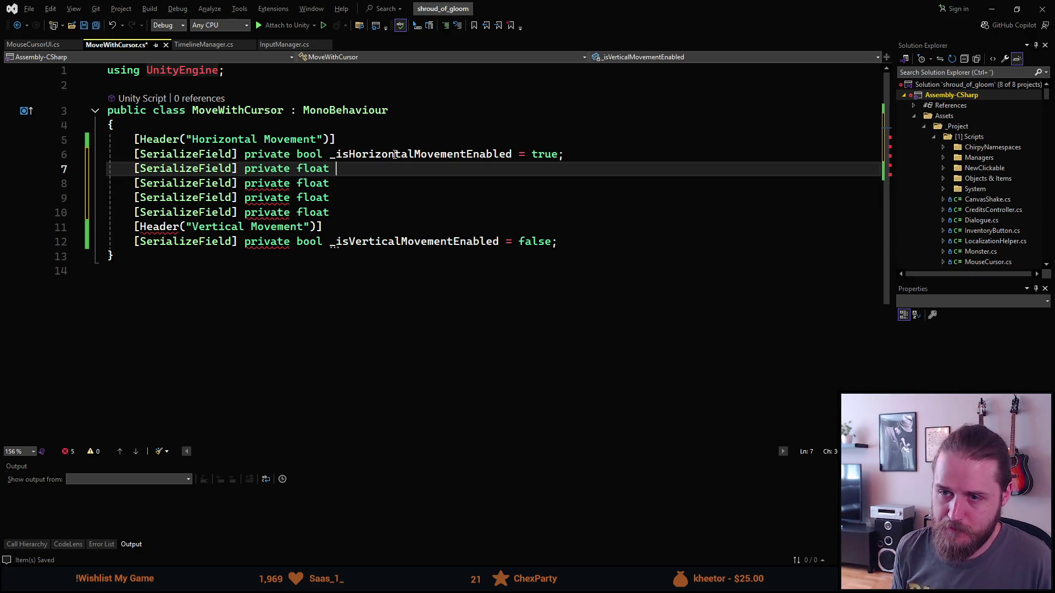
text(_)
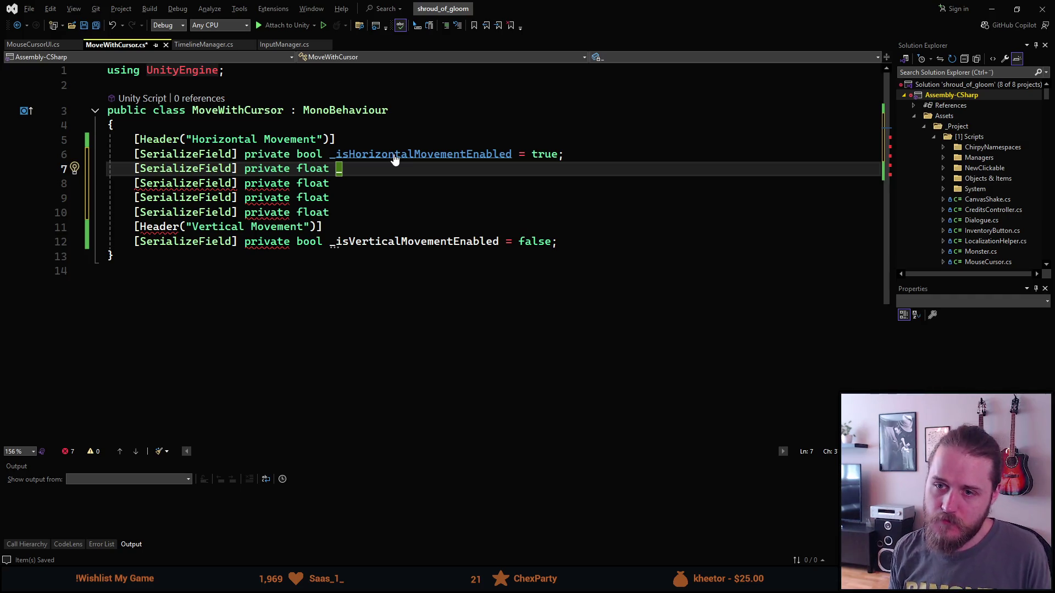
Step: Change line 7 to declare float _maxHorizontalMovement;
key(Left)
key(ctrl+BackSpace)
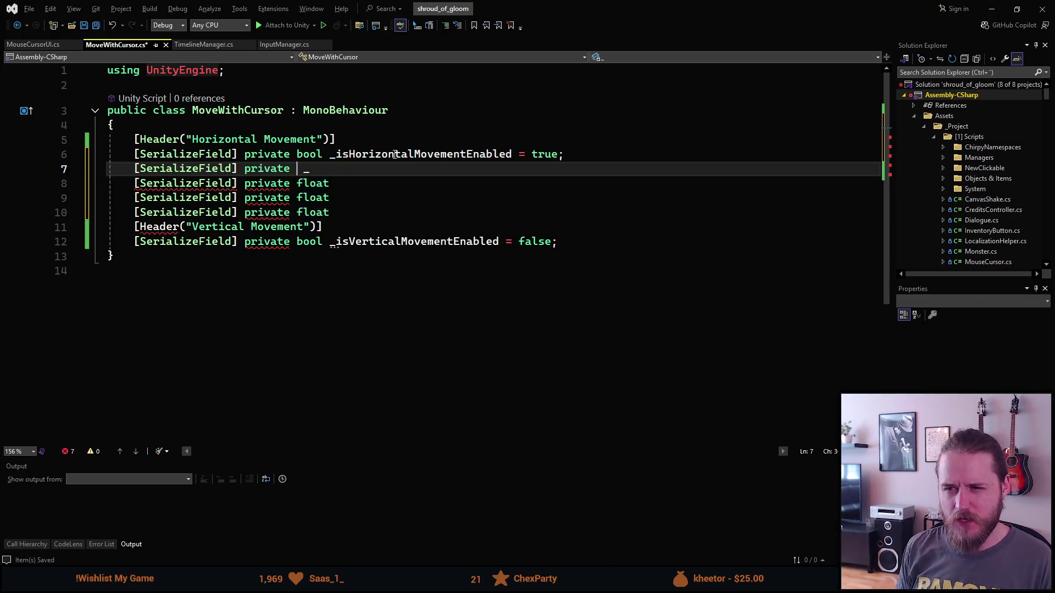
text(Vecto)
key(Tab)
key(Right)
key(Right)
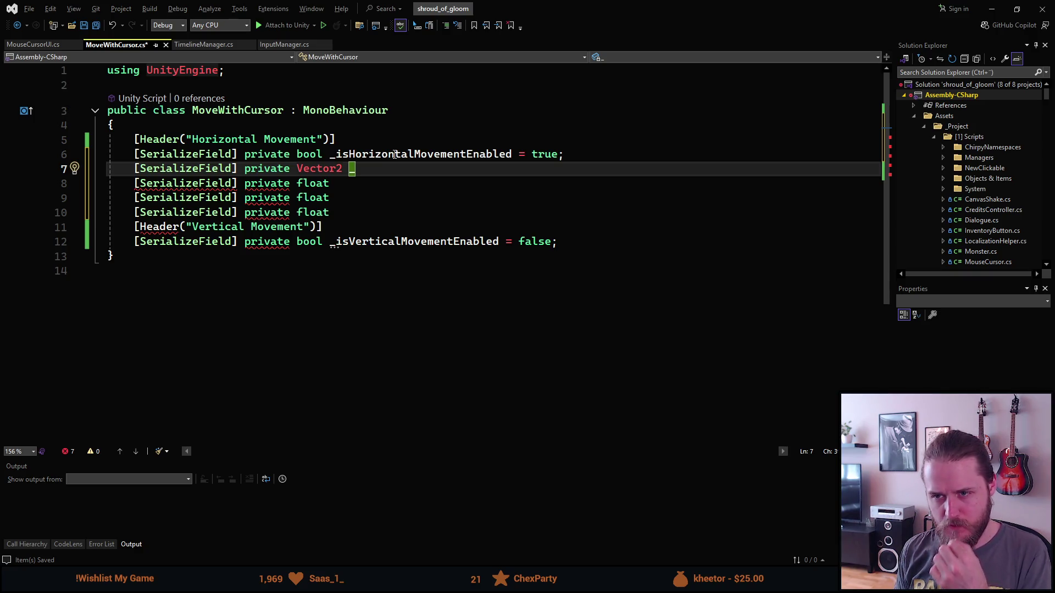
key(ctrl+BackSpace)
key(ctrl+BackSpace)
text(float _maxHorizontalMovement;)
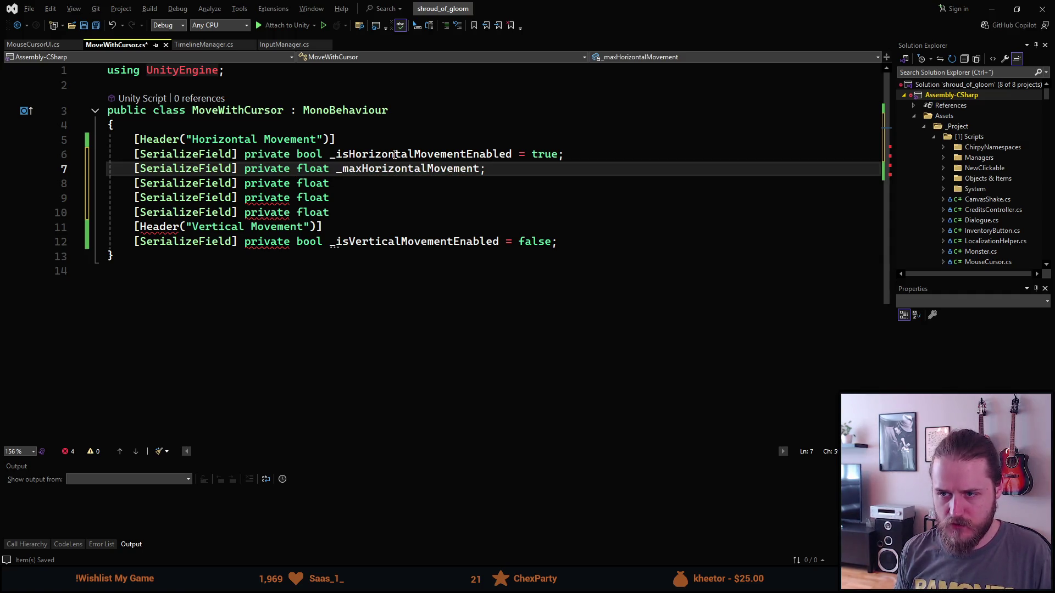
Step: Box-select the three unfinished float lines 8–10 and delete them
key(Down)
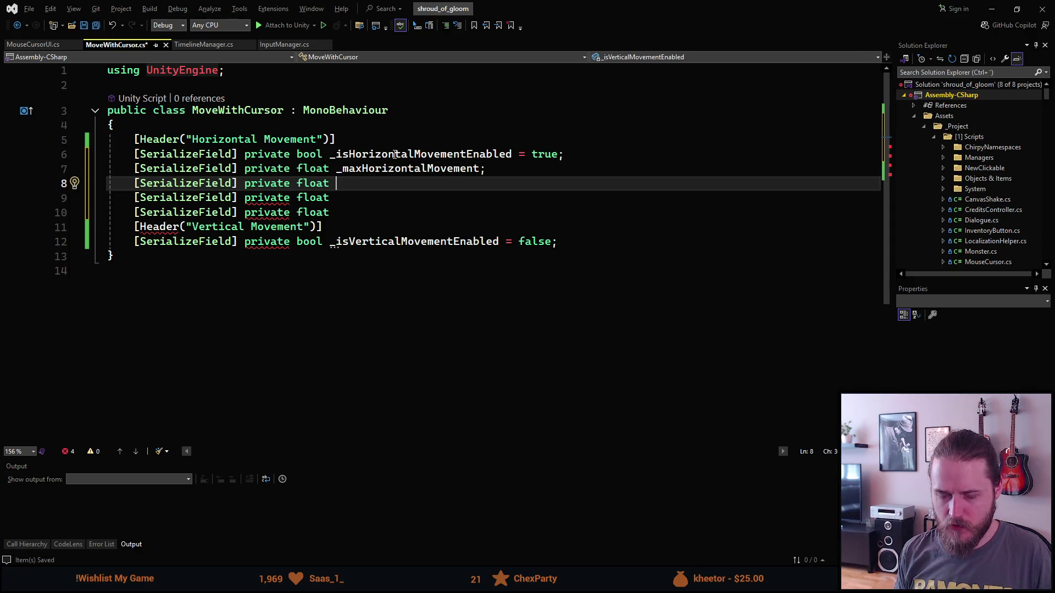
key(Down)
key(Down)
key(shift+alt+Up)
key(shift+alt+Up)
key(shift+Home)
key(shift+Home)
key(Delete)
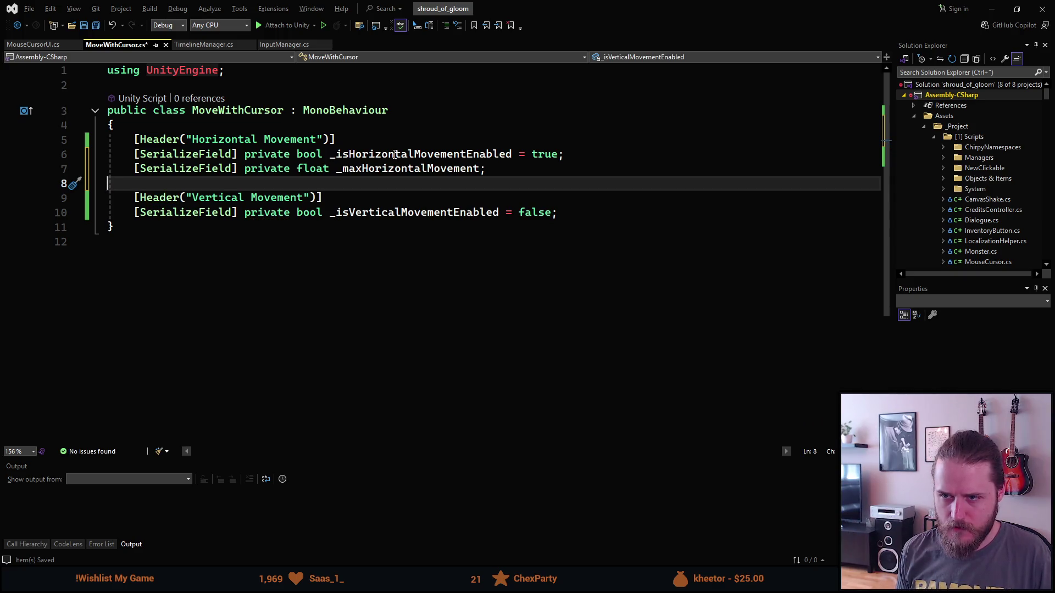
Step: Duplicate the horizontal field below the vertical bool and rename the copy _maxVerticalMovement
key(BackSpace)
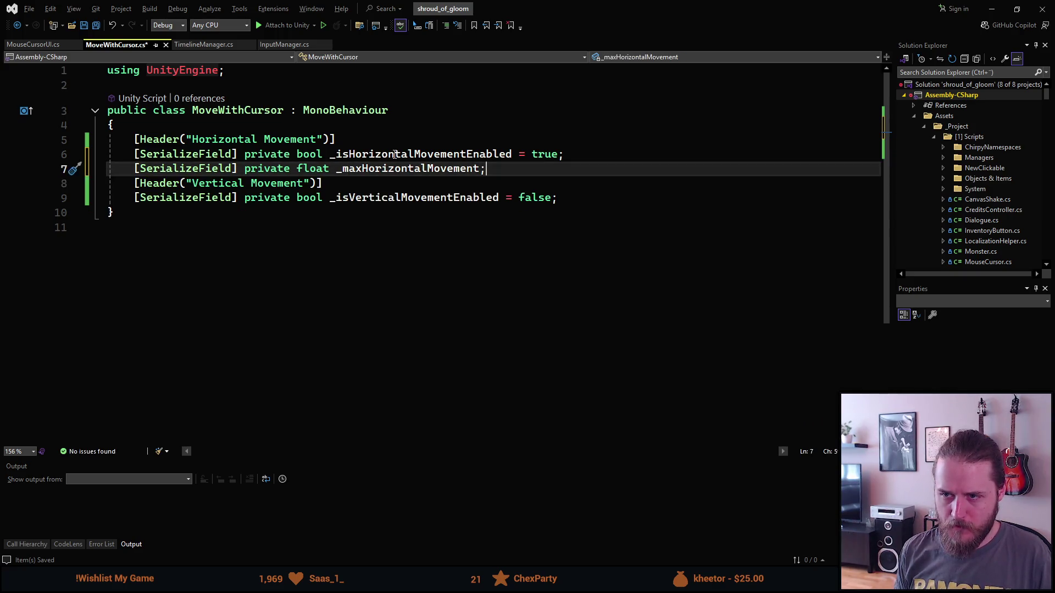
key(ctrl+d)
key(alt+Down)
key(alt+Down)
key(ctrl+r)
key(ctrl+r)
key(ctrl+shift+Left)
key(BackSpace)
text(_maxC)
key(BackSpace)
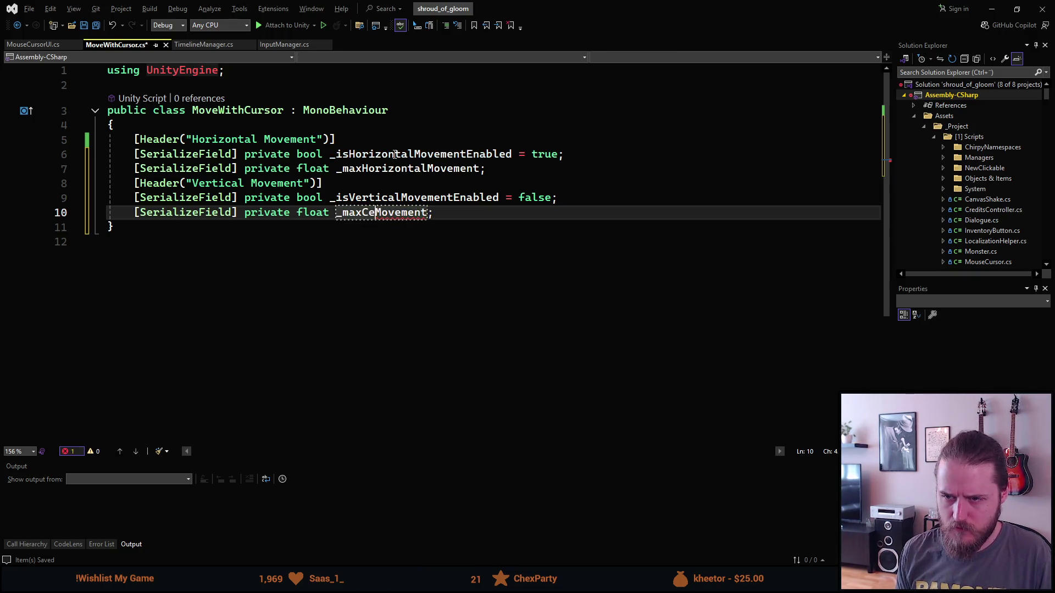
text(Vertical)
key(Return)
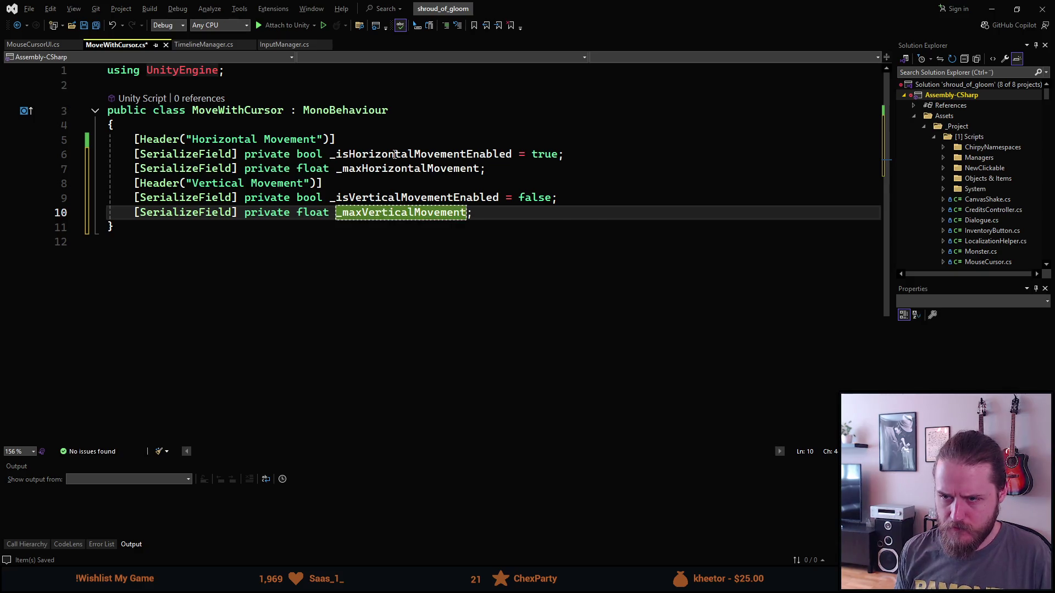
Step: Save MoveWithCursor and add a new line after the _maxVerticalMovement field
key(ctrl+s)
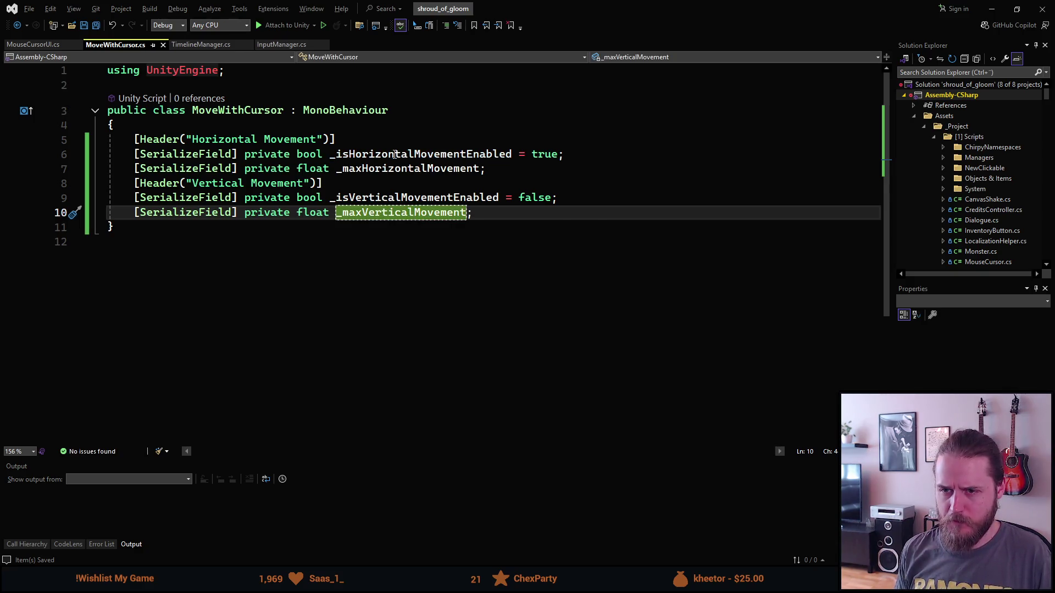
key(End)
key(Return)
key(Return)
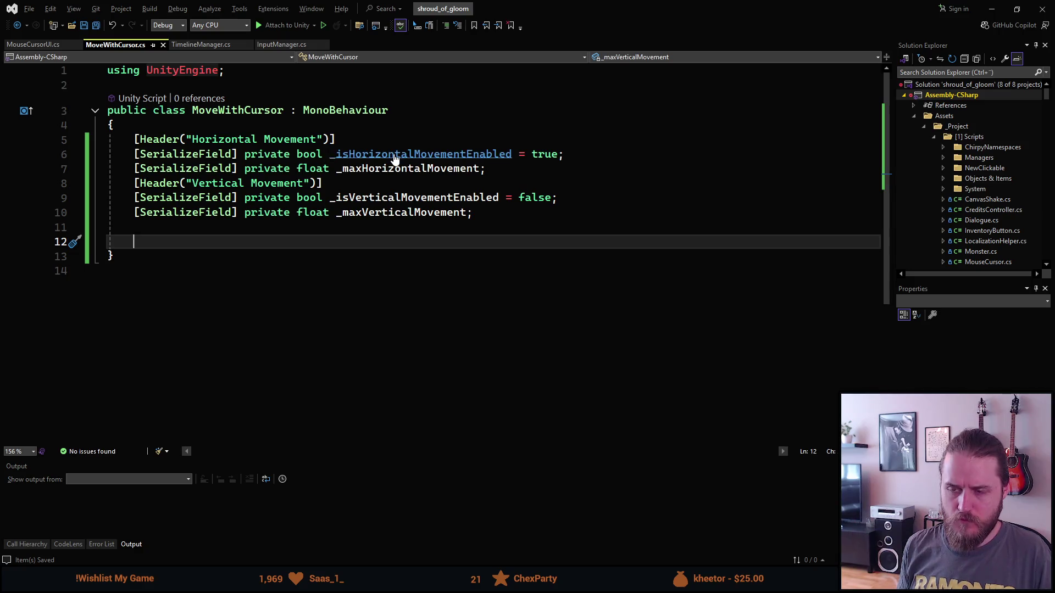
key(ctrl+t)
key(Escape)
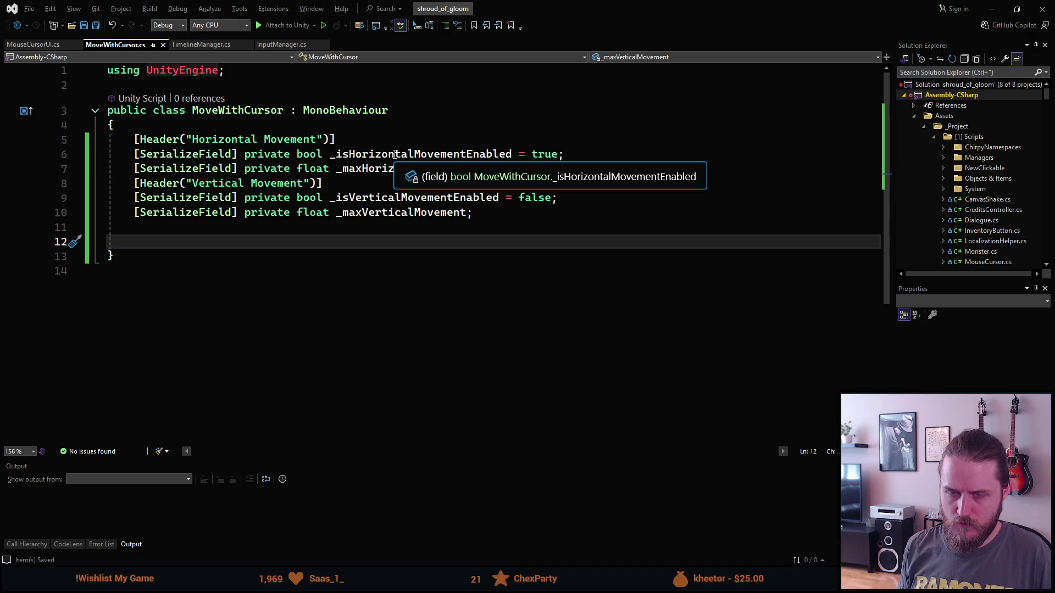
key(alt+t)
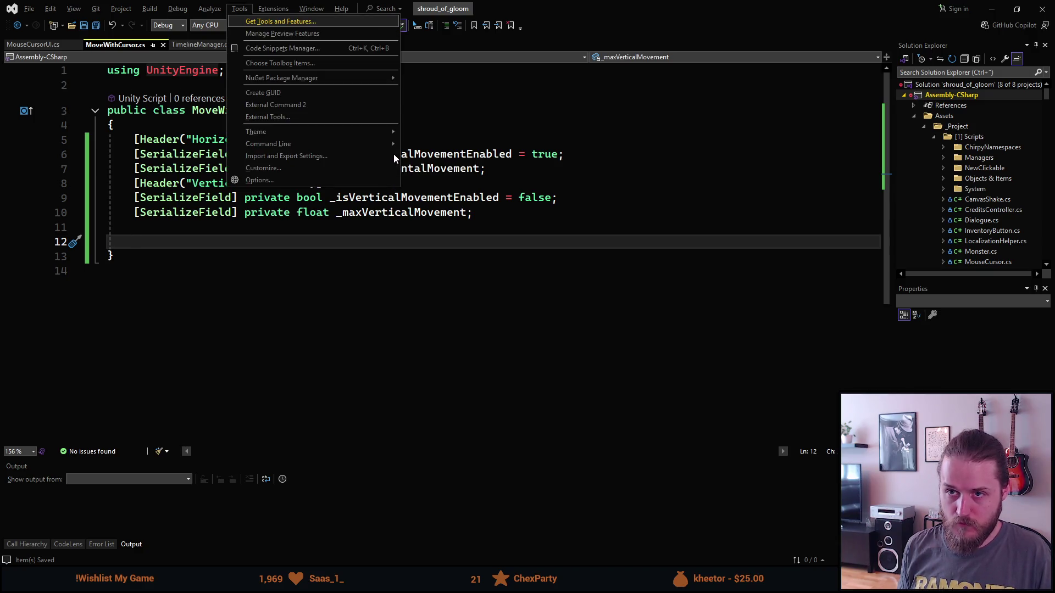
key(Escape)
key(alt+t)
key(Escape)
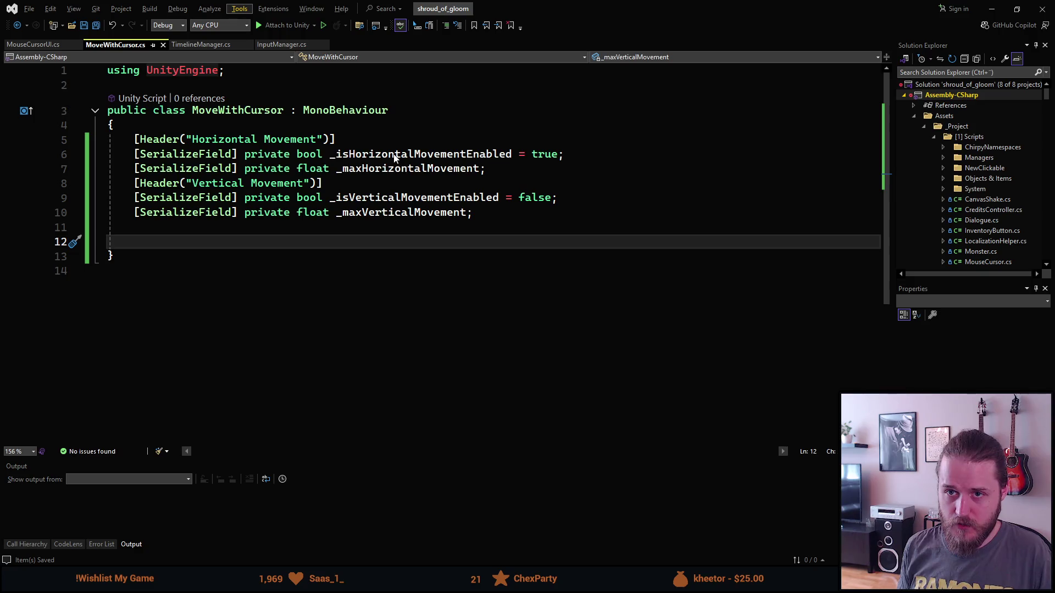
key(Escape)
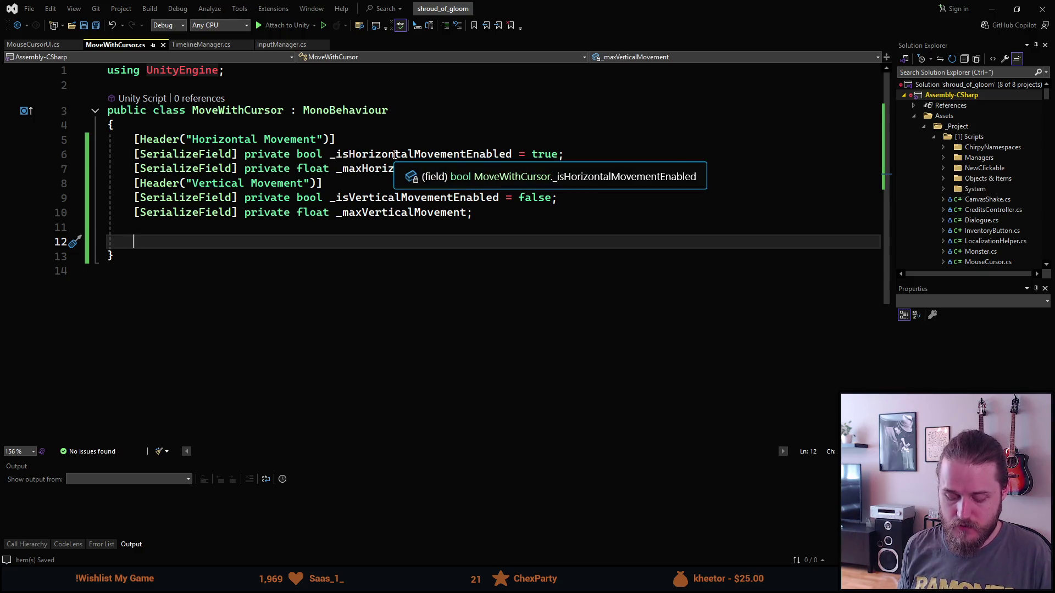
Step: Select the GetGameplayRect method in MouseCursorUI.cs, shifting it one indent level left
key(ctrl+Tab)
key(ctrl+Tab)
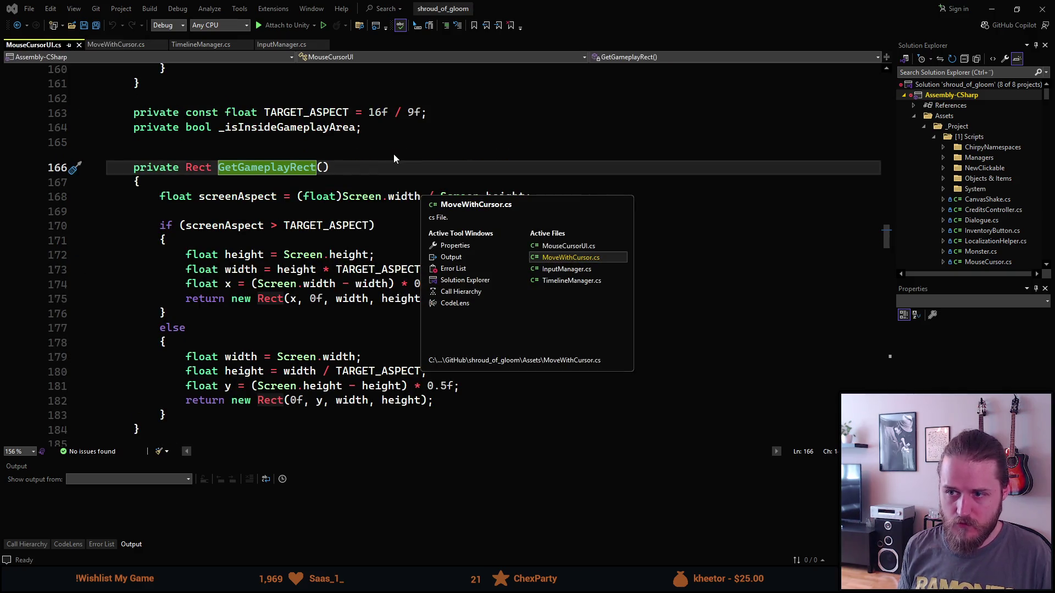
key(ctrl+Tab)
key(ctrl+Tab)
key(ctrl+Tab)
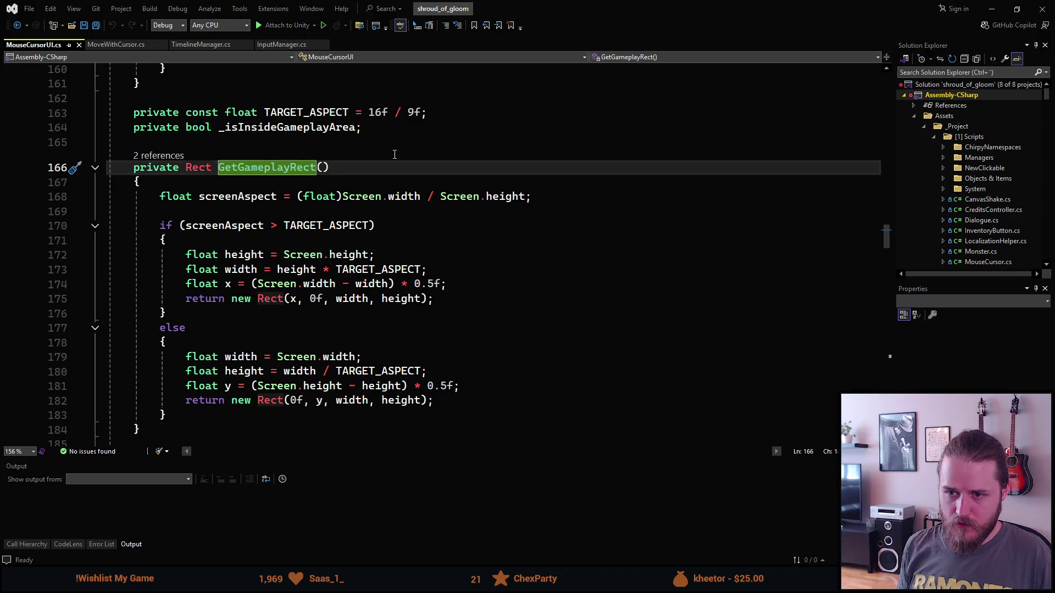
key(Left)
key(Left)
key(Left)
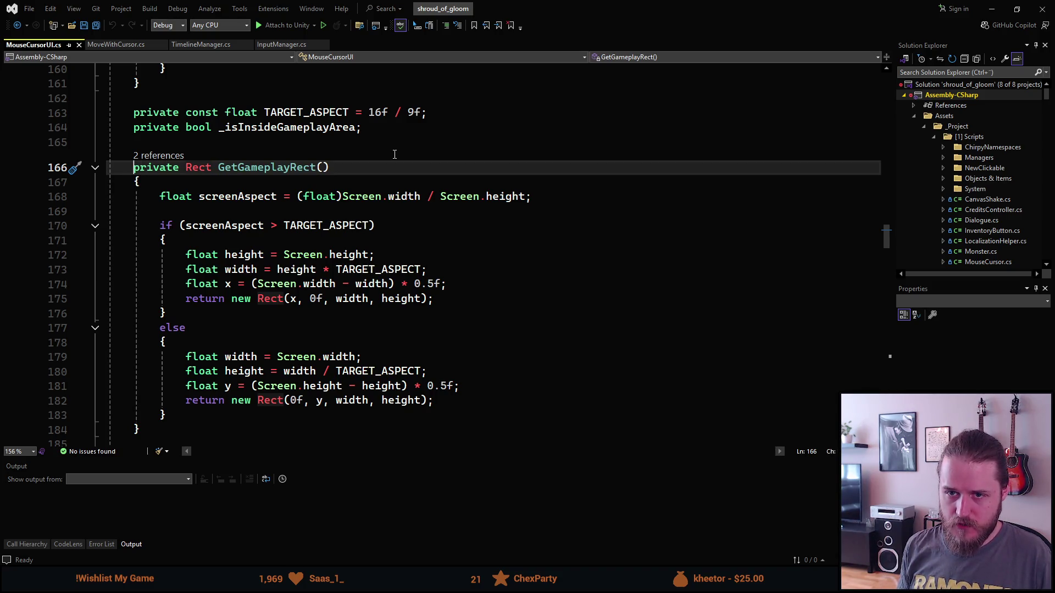
key(shift+Down)
key(shift+Down)
key(shift+Down)
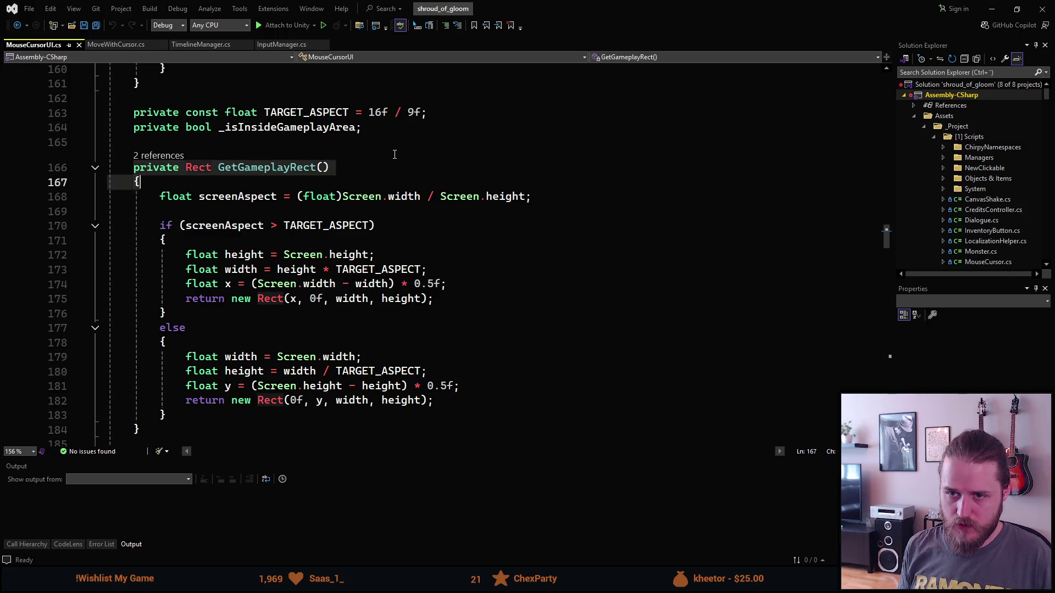
key(shift+Down)
key(shift+Down)
key(shift+Down)
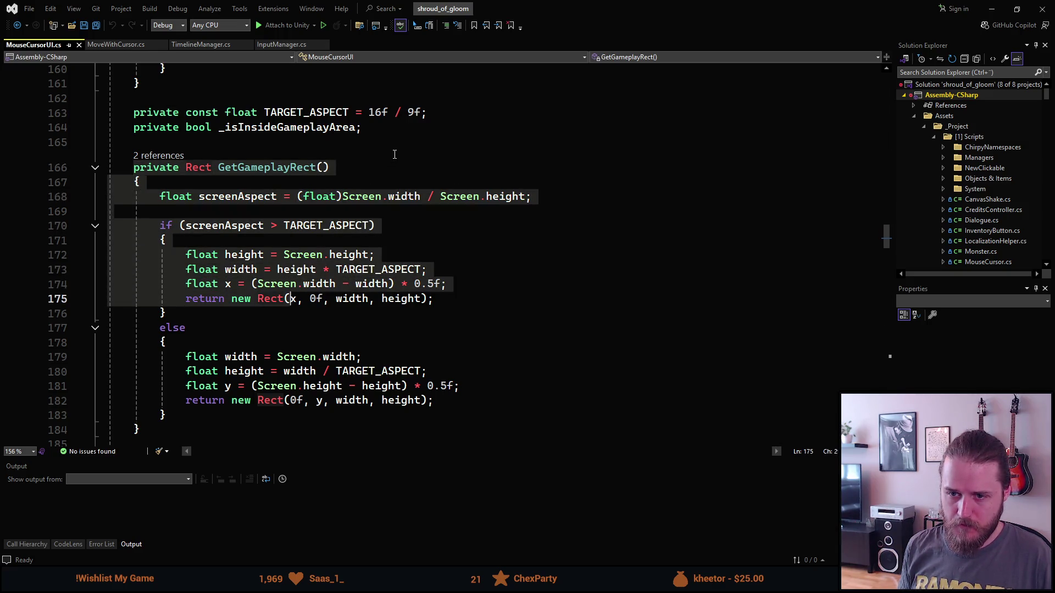
key(shift+Down)
key(shift+Down)
key(shift+Down)
key(ctrl+c)
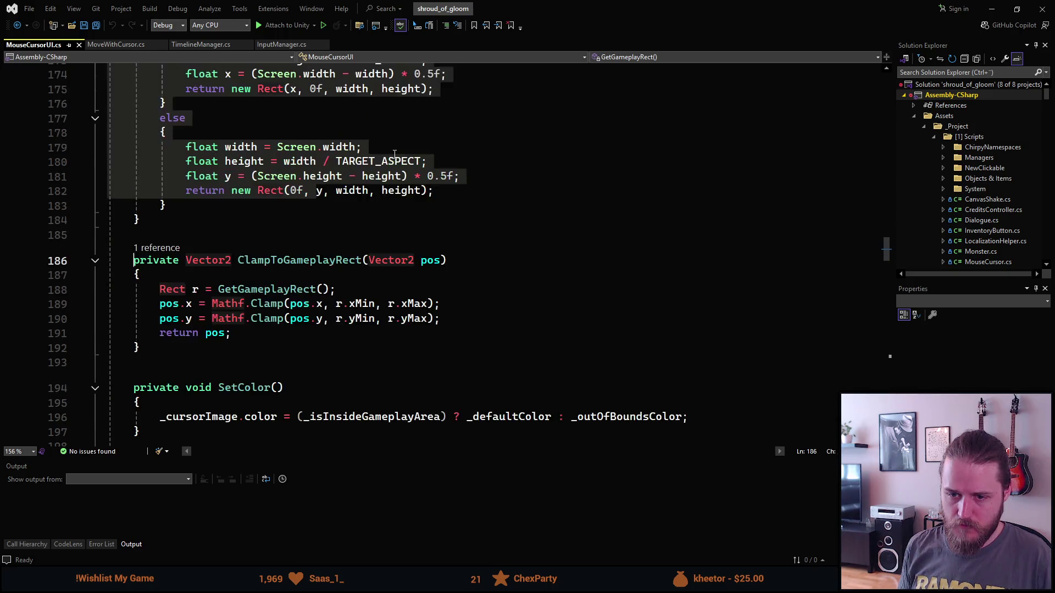
key(shift+Up)
key(shift+Up)
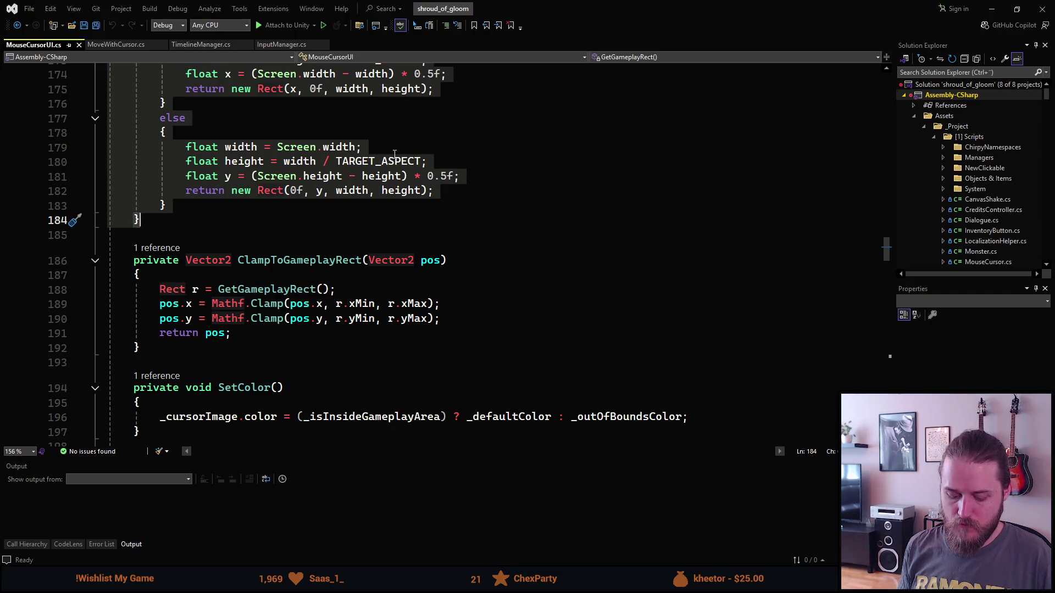
key(shift+Tab)
Step: Paste GetGameplayRect below the fields in MoveWithCursor.cs, then return to MouseCursorUI.cs
key(ctrl+Tab)
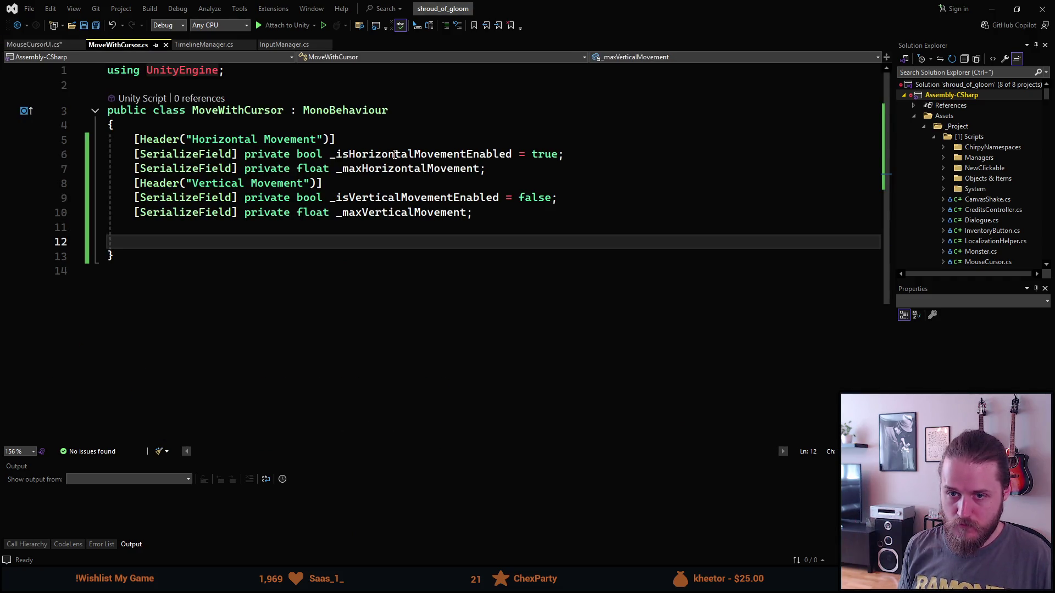
key(ctrl+v)
key(Up)
key(Up)
key(Up)
key(Up)
key(Up)
key(Up)
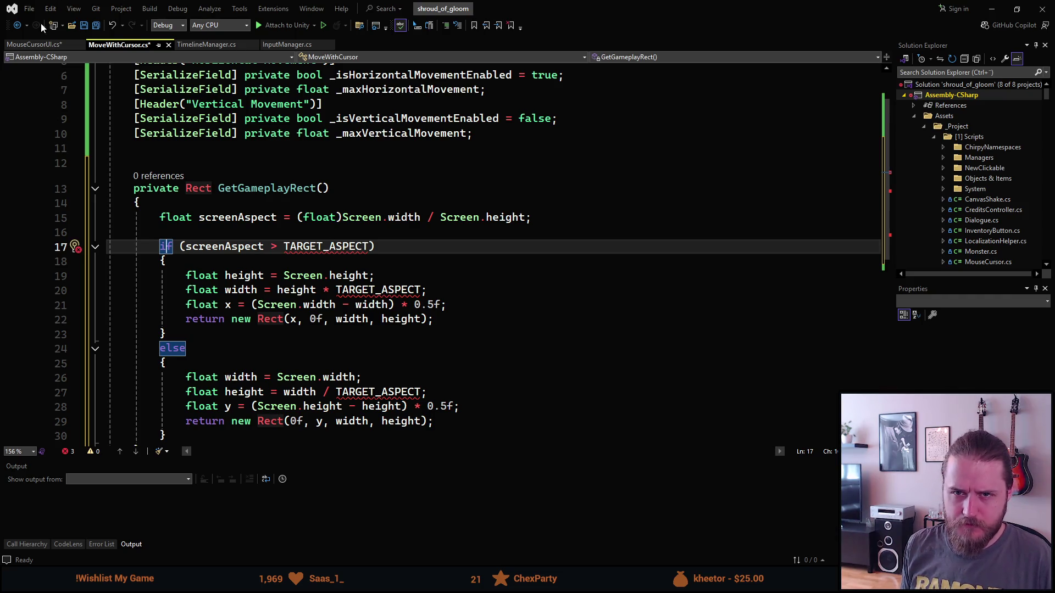
click(38, 44)
scroll(234, 222, up, 20)
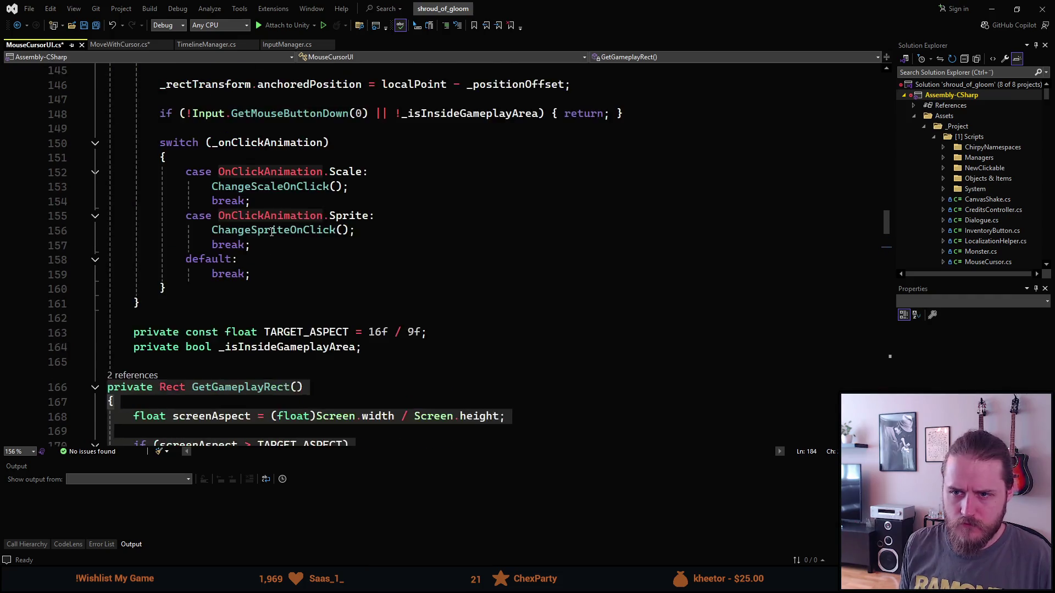
Step: Indent GetGameplayRect, lines 166–184, back one level in MouseCursorUI.cs
scroll(263, 258, up, 17)
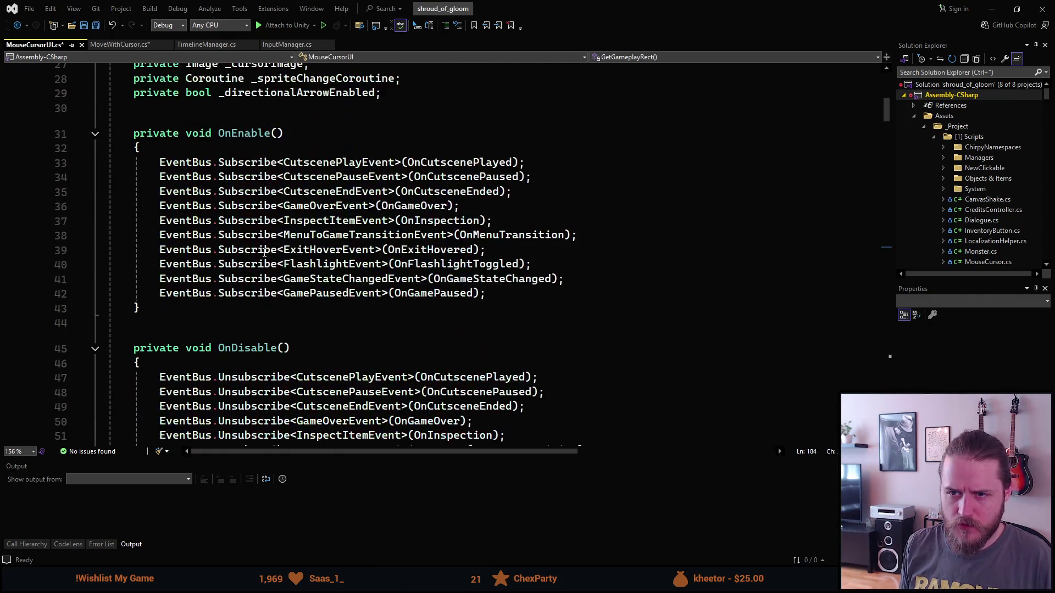
scroll(230, 250, up, 2)
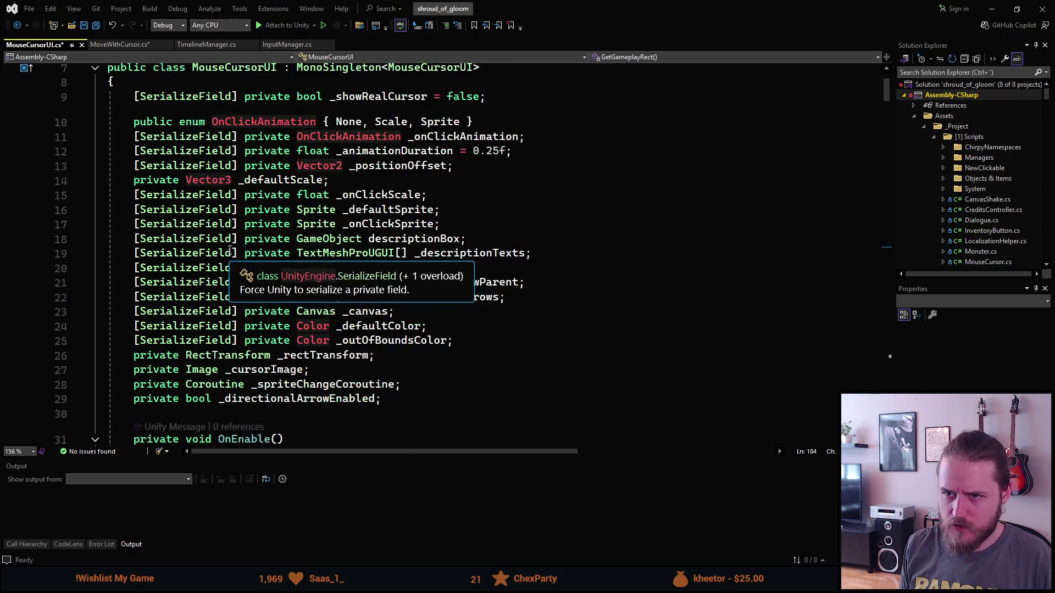
scroll(230, 250, down, 2)
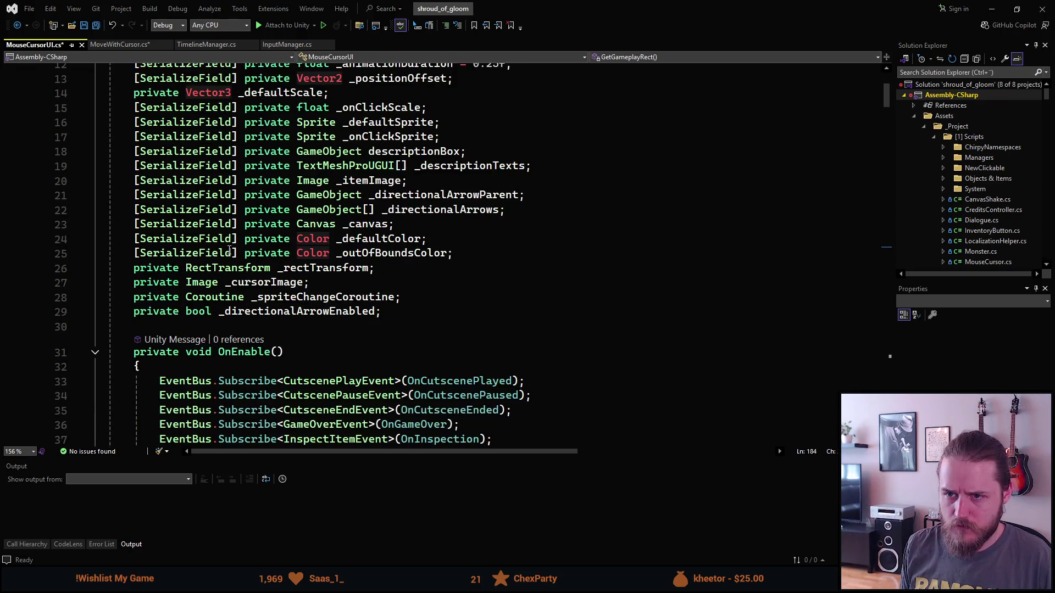
scroll(229, 249, down, 20)
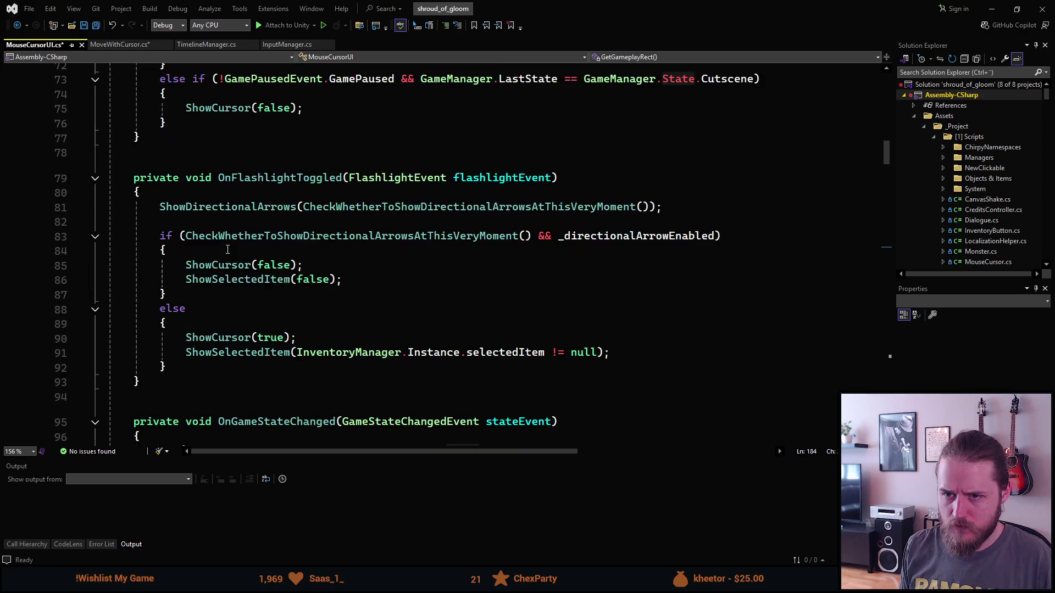
scroll(228, 249, down, 9)
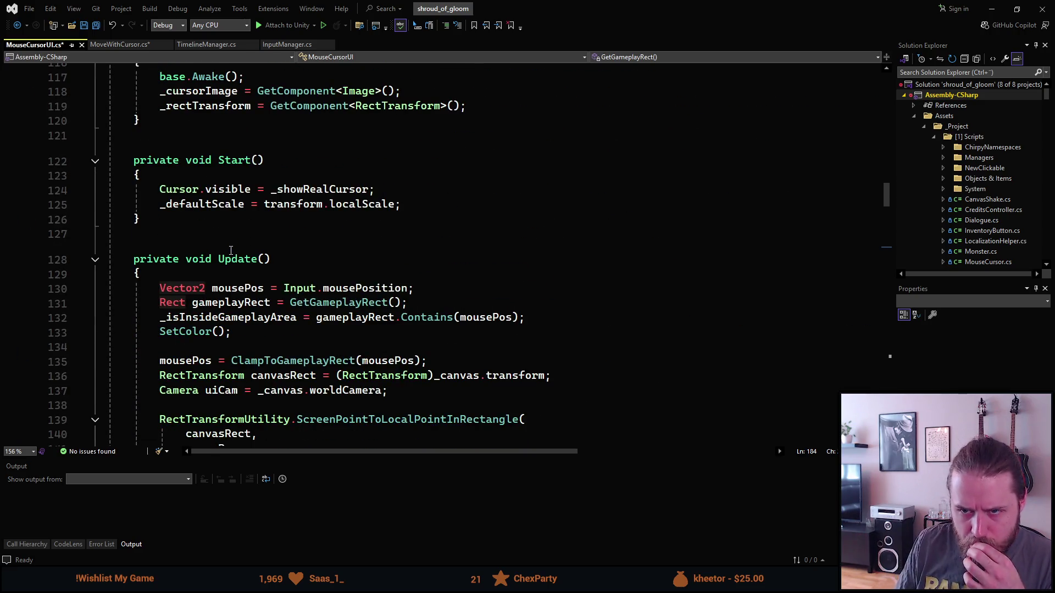
scroll(230, 250, down, 4)
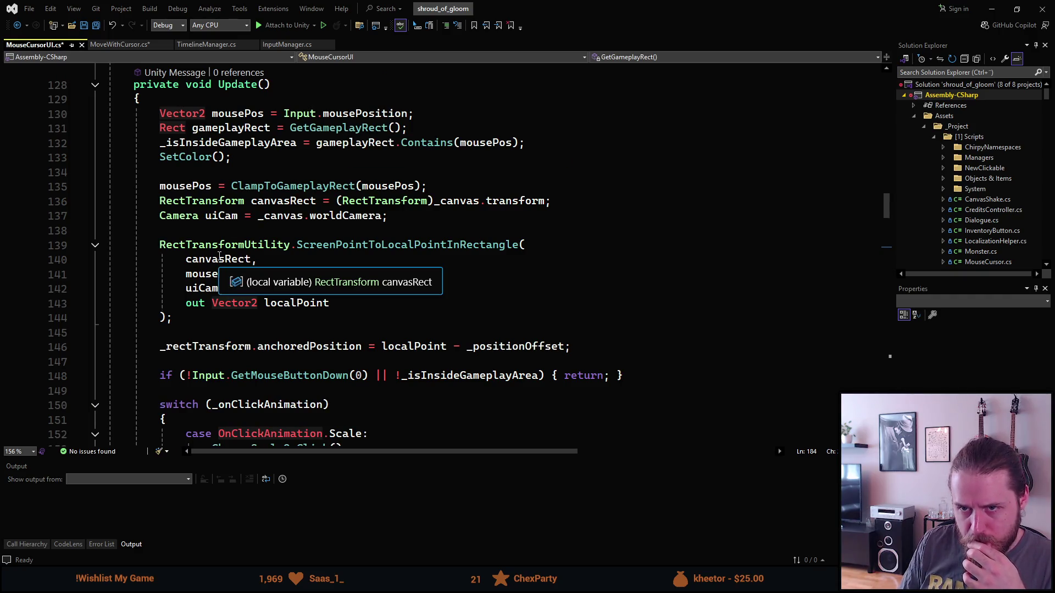
scroll(219, 255, down, 2)
scroll(220, 256, down, 5)
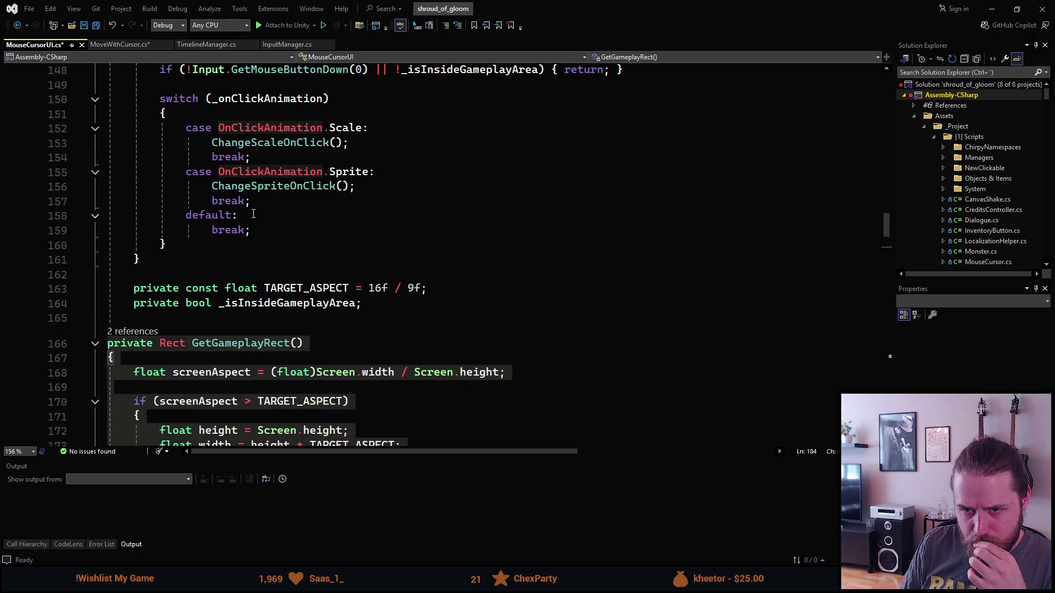
click(147, 304)
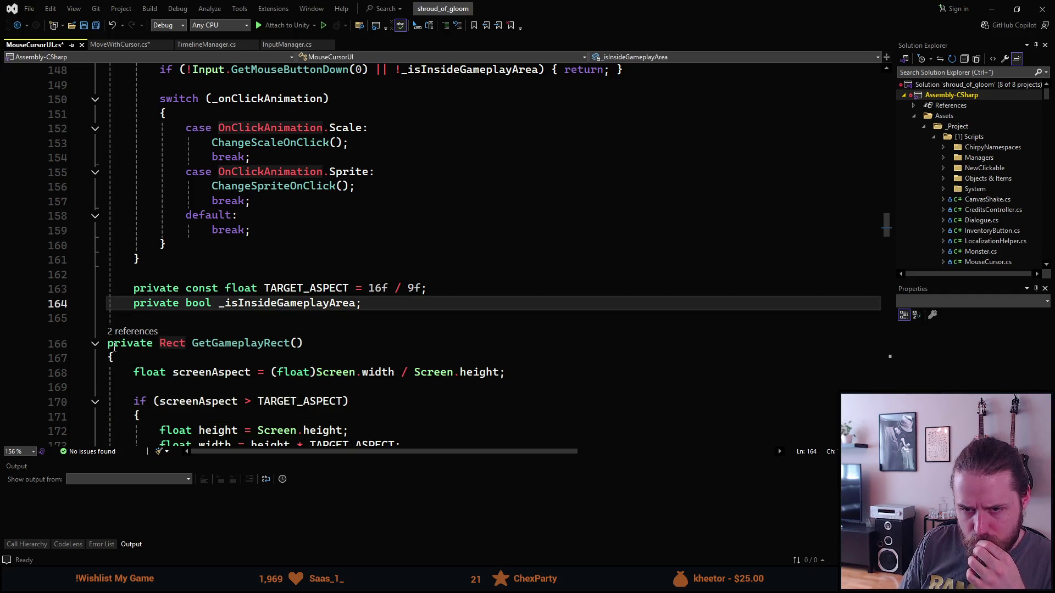
scroll(159, 350, down, 3)
scroll(159, 350, down, 3)
click(126, 328)
drag(143, 343, 97, 82)
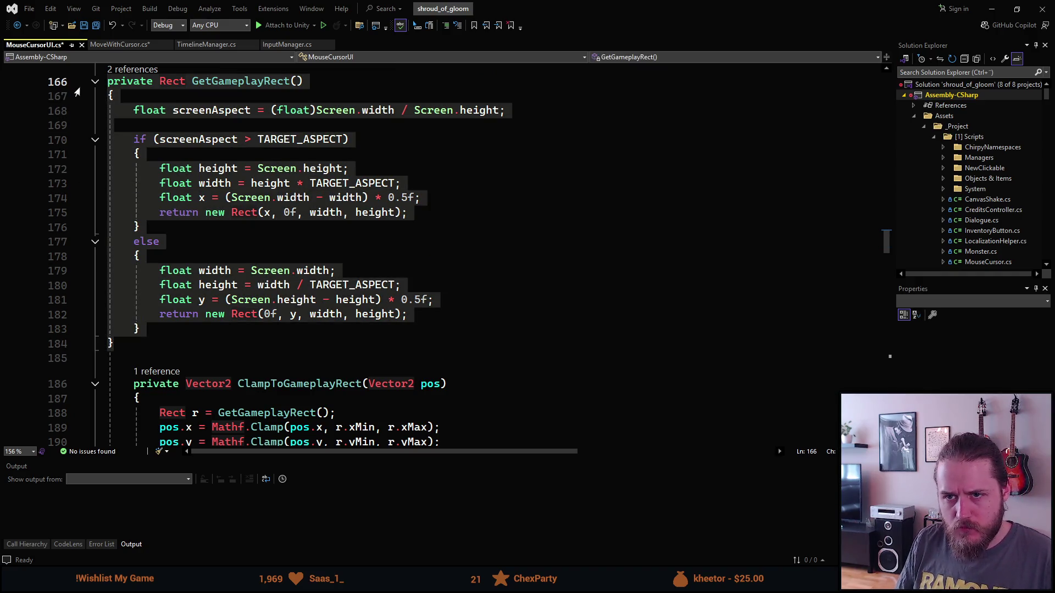
key(Tab)
Step: Select the TARGET_ASPECT constant declaration
click(218, 168)
scroll(217, 169, up, 4)
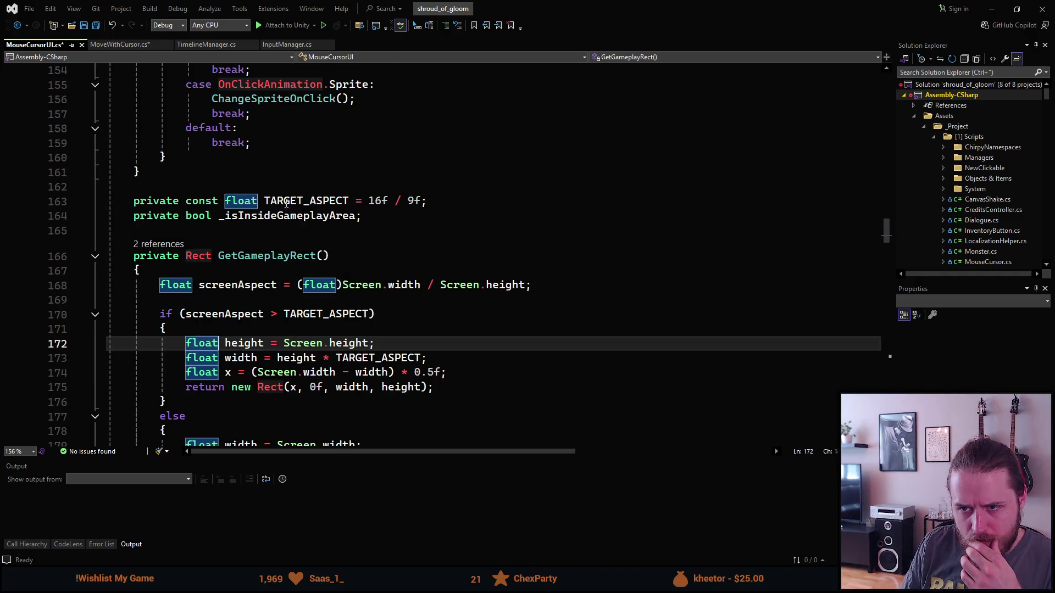
drag(434, 201, 135, 202)
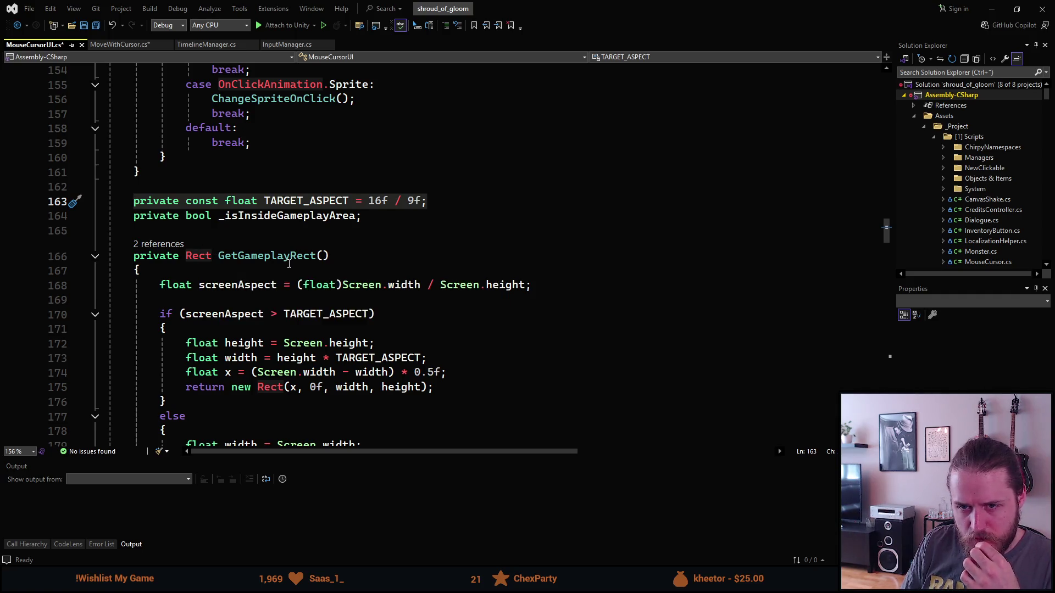
scroll(290, 264, up, 10)
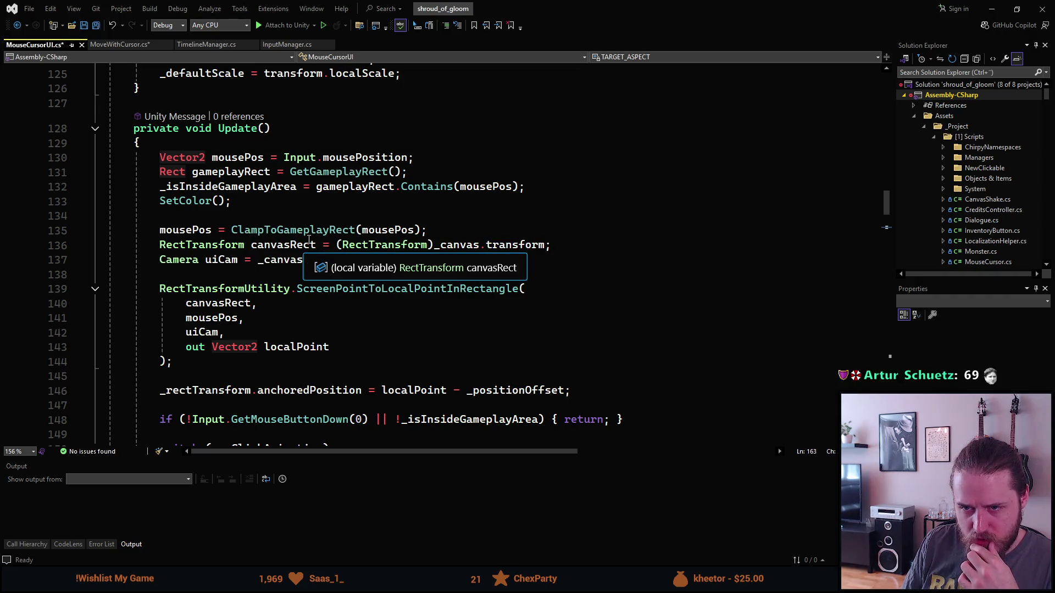
scroll(215, 297, down, 2)
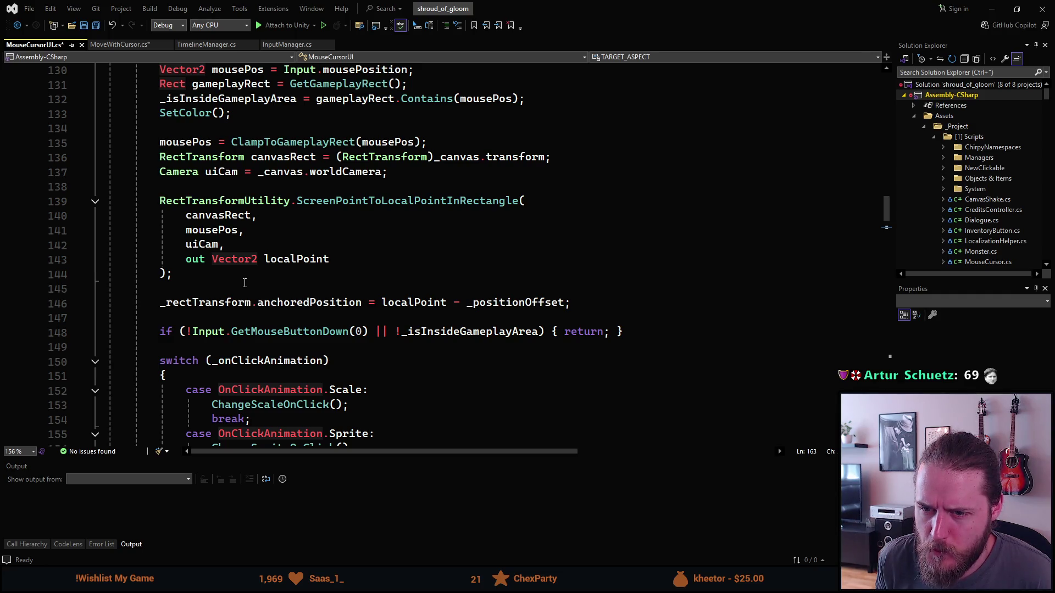
scroll(244, 283, down, 1)
scroll(244, 283, up, 2)
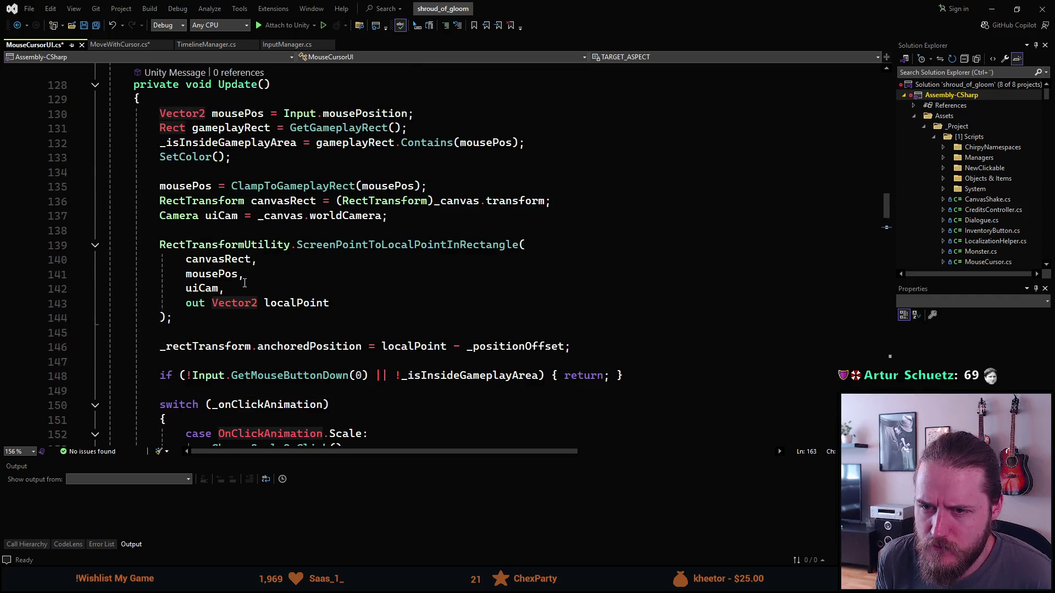
scroll(244, 282, down, 1)
scroll(244, 283, down, 1)
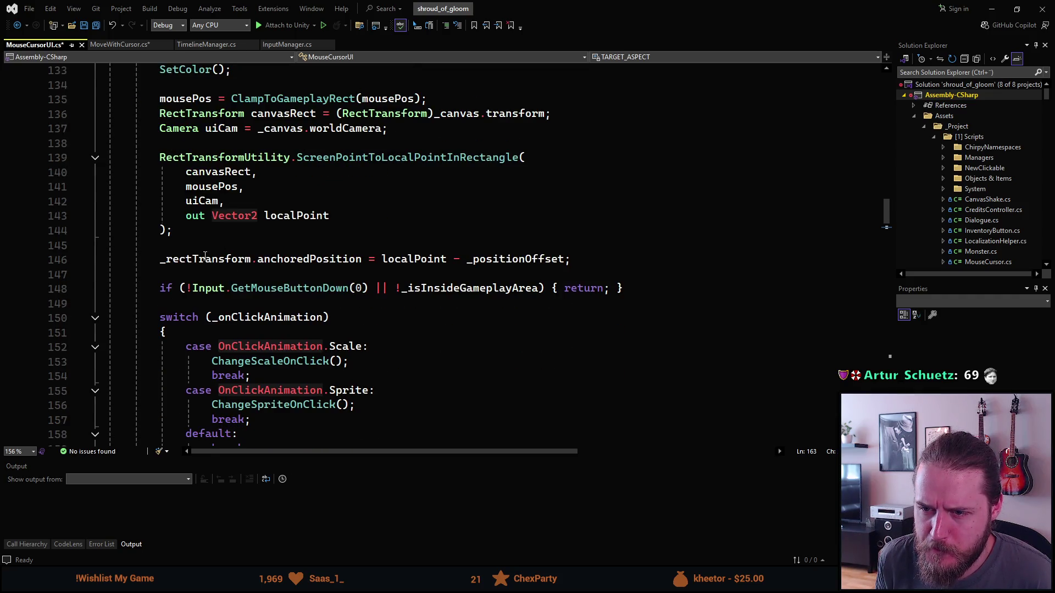
mouse_move(317, 255)
mouse_move(393, 260)
click(166, 259)
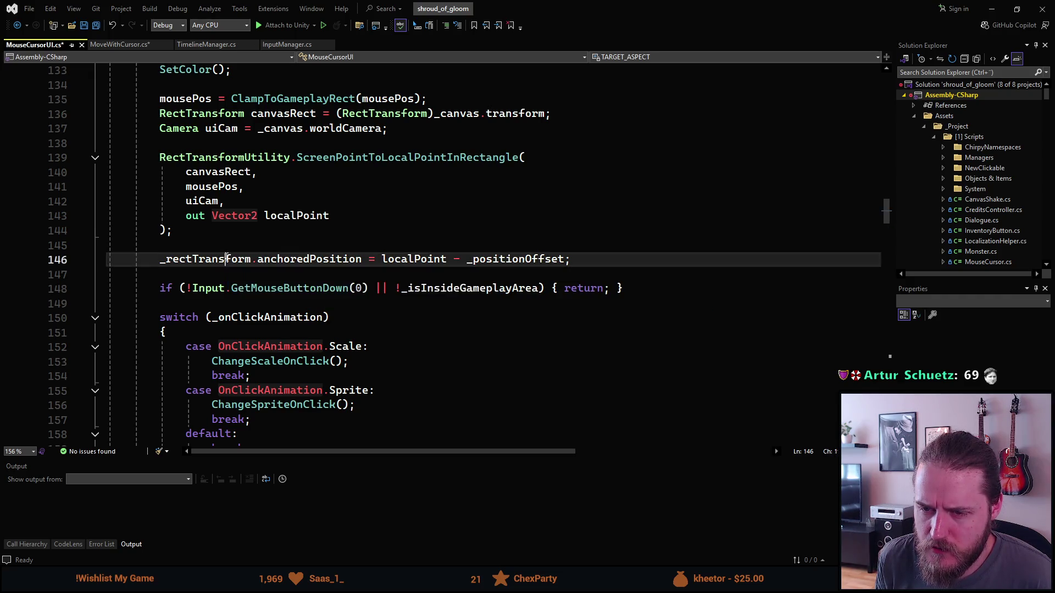
Step: Inspect anchoredPosition, localPoint and _positionOffset in Update, highlighting every localPoint use
click(301, 259)
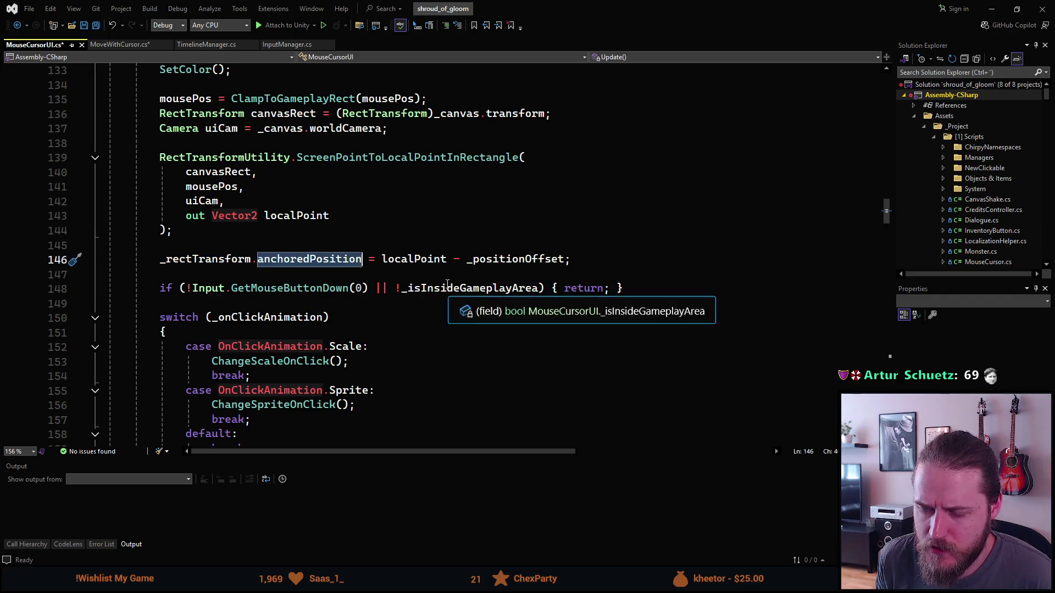
click(416, 261)
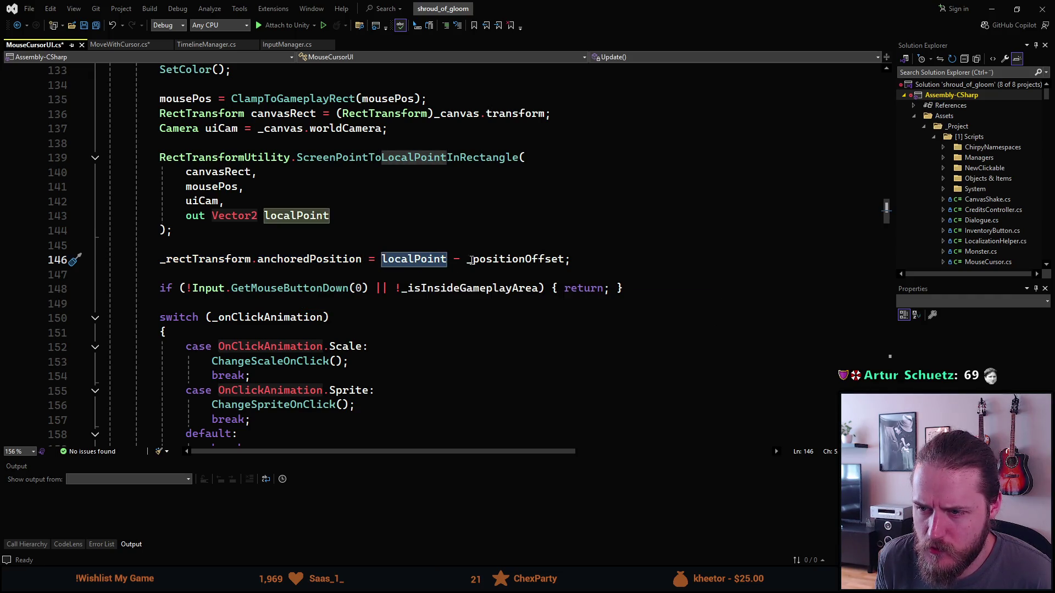
click(564, 261)
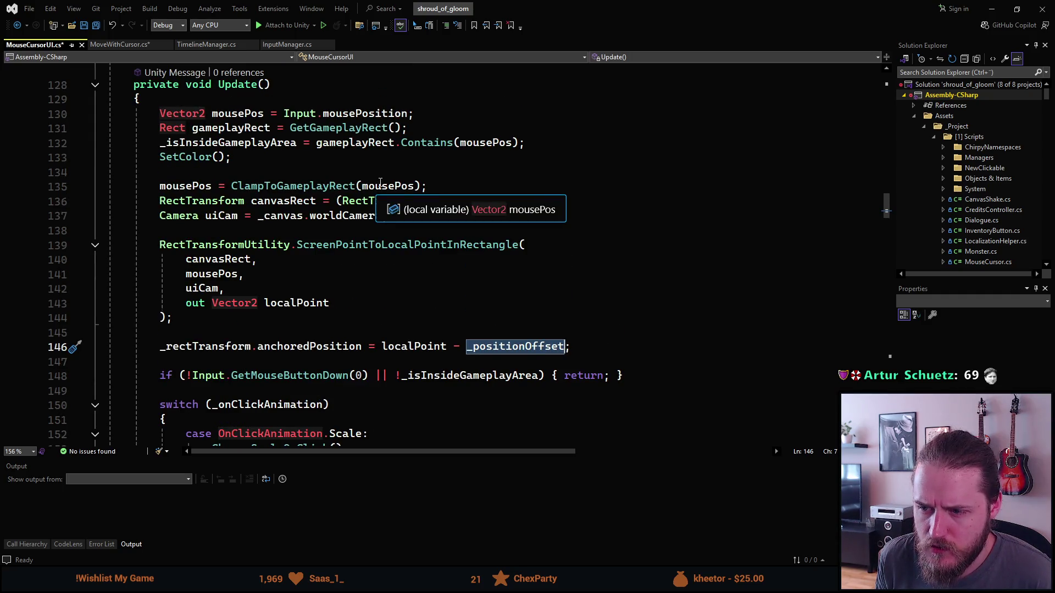
double_click(414, 346)
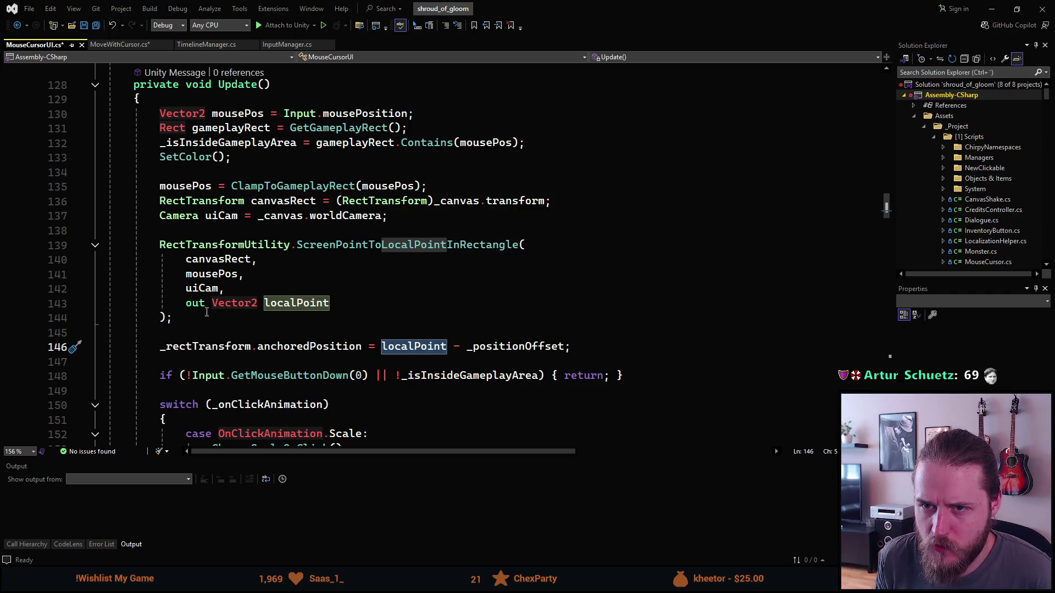
scroll(231, 307, down, 2)
scroll(227, 301, up, 1)
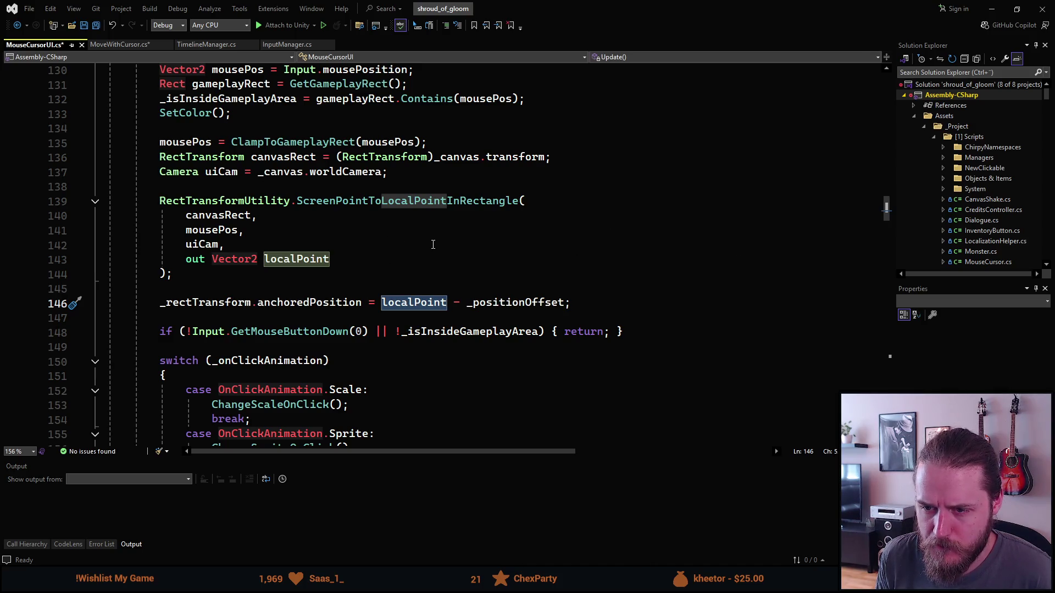
scroll(348, 245, down, 2)
scroll(350, 242, up, 3)
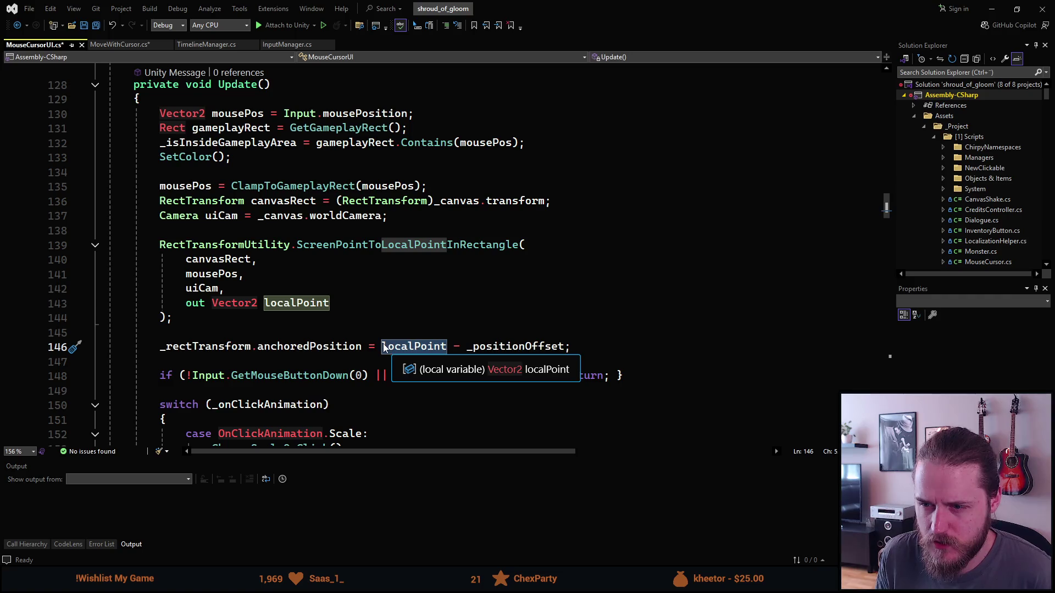
Step: Select Update lines 140–146 and go back to MoveWithCursor.cs
click(383, 347)
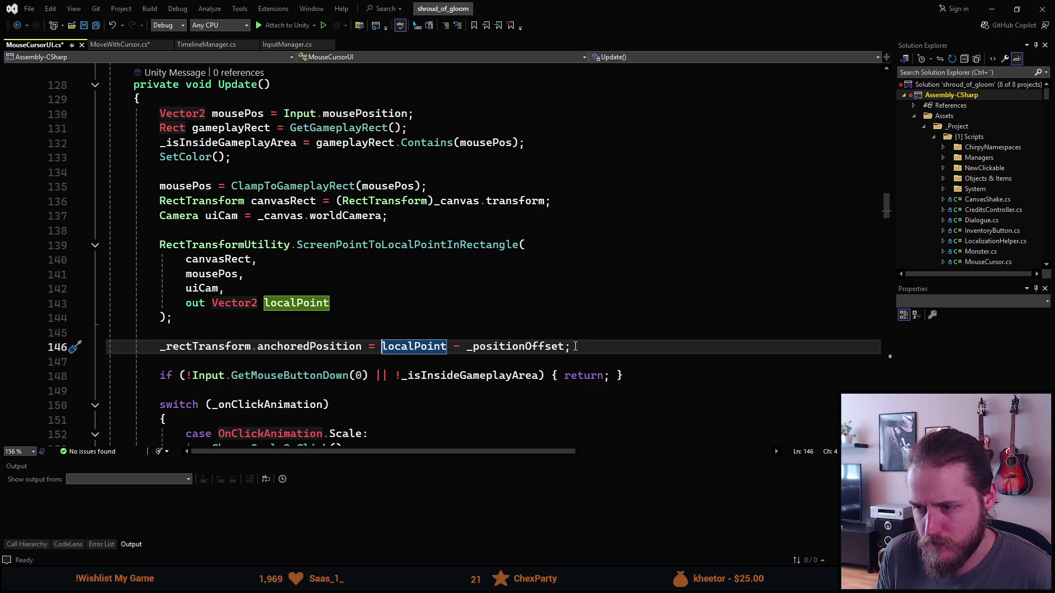
mouse_move(575, 347)
mouse_down()
mouse_move(335, 302)
mouse_move(333, 265)
mouse_move(253, 202)
mouse_move(264, 128)
mouse_move(160, 113)
mouse_up()
click(119, 45)
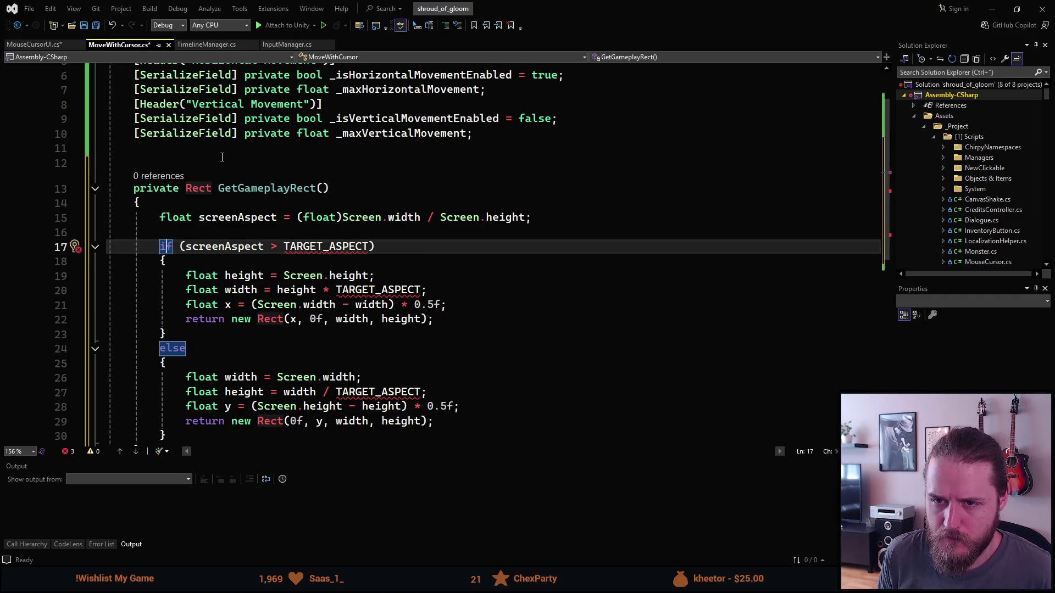
Step: Create a private void Update method filled with the copied cursor-positioning code
click(217, 153)
key(Return)
key(Return)
text(private)
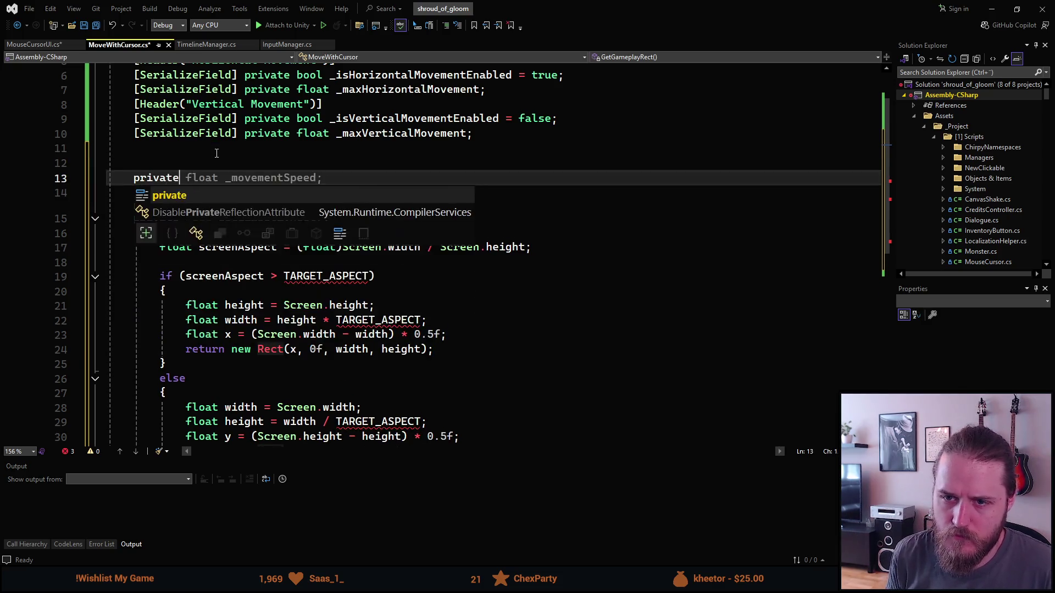
text( void Update)
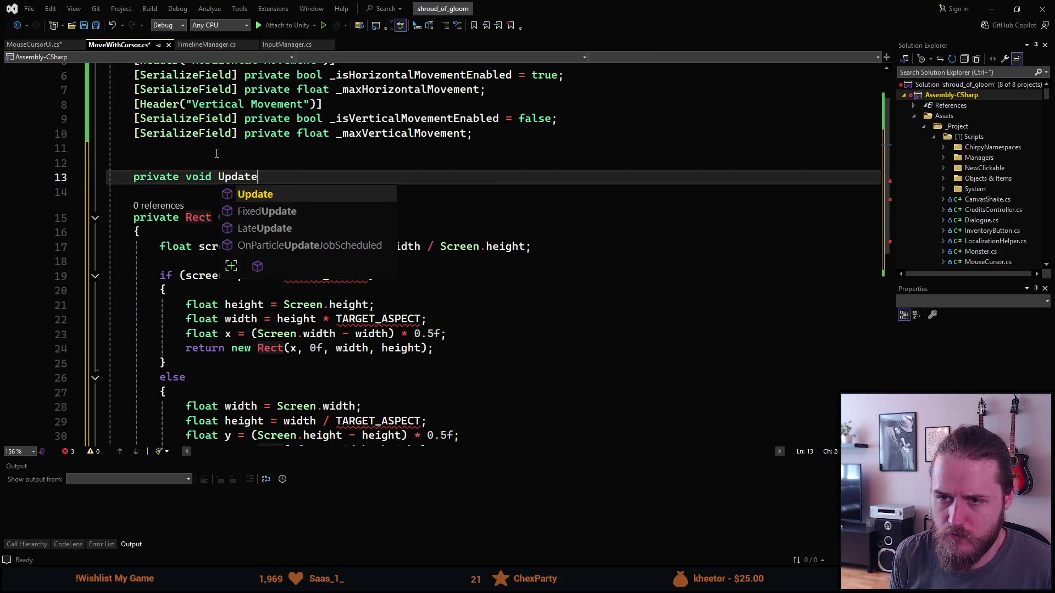
key(Tab)
text(Vector2 mousePos = Input.mousePosition;         Rect gameplayRect = GetGameplayRect();         _isInsideGameplayArea = gameplayRect.Contains(mousePos);         SetColor();          mousePos = ClampToGameplayRect(mousePos);         RectTransform canvasRect = (RectTransform)_canvas.transform;         Camera uiCam = _canvas.worldCamera;          RectTransformUtility.ScreenPointToLocalPointInRectangle(             canvasRect,             mousePos,             uiCam,             out Vector2 localPoint         );          _rectTransform.anchoredPosition = localPoint - _positionOffset;)
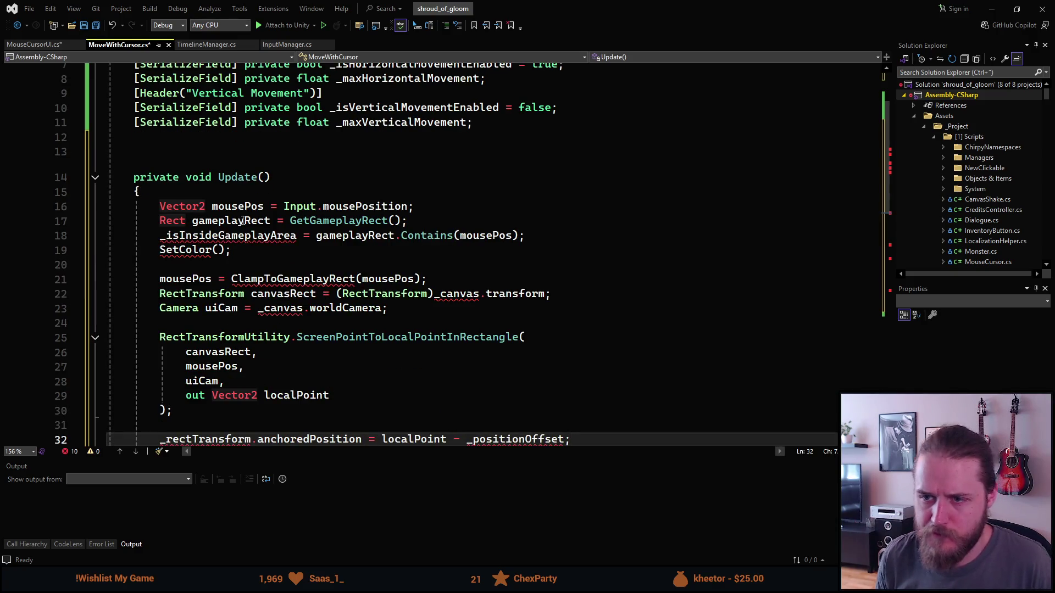
Step: Delete the _isInsideGameplayArea check and SetColor lines from Update
scroll(256, 159, down, 2)
drag(56, 167, 55, 144)
key(Delete)
key(Left)
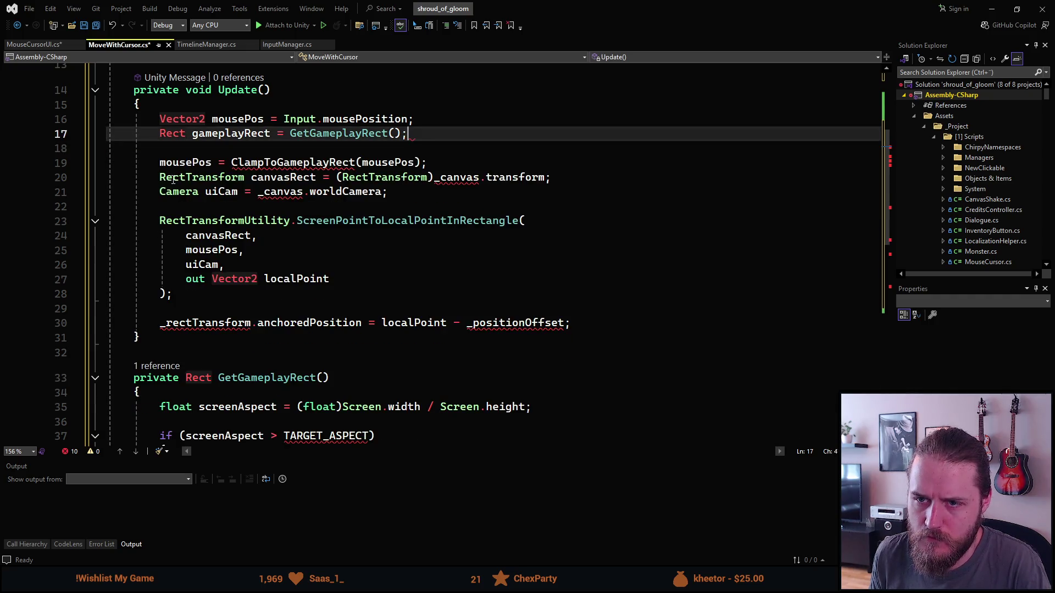
double_click(247, 133)
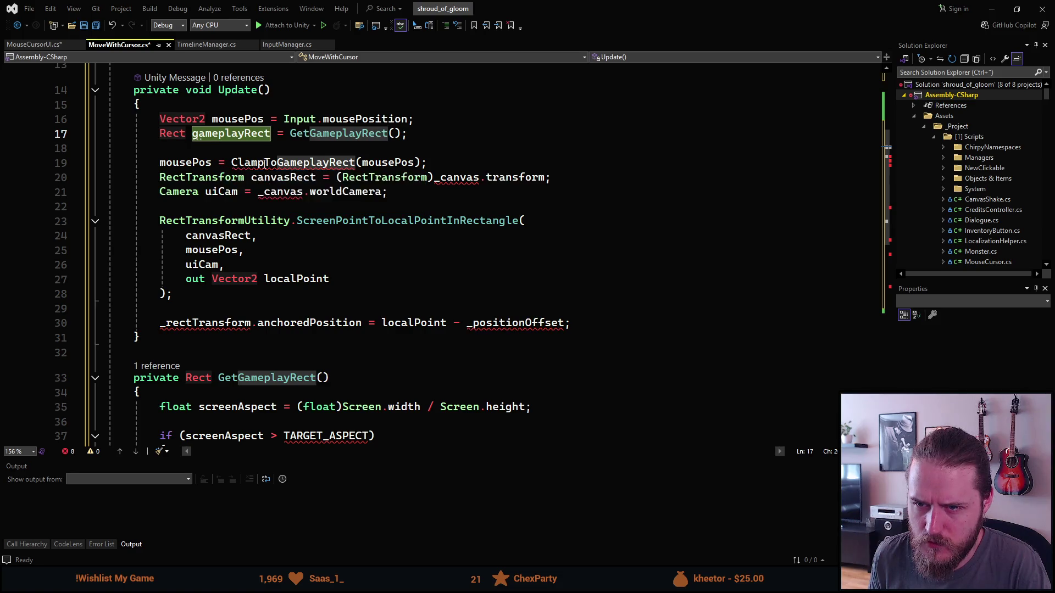
Step: Copy ClampToGameplayRect from MouseCursorUI and paste it below GetGameplayRect in MoveWithCursor
mouse_move(280, 163)
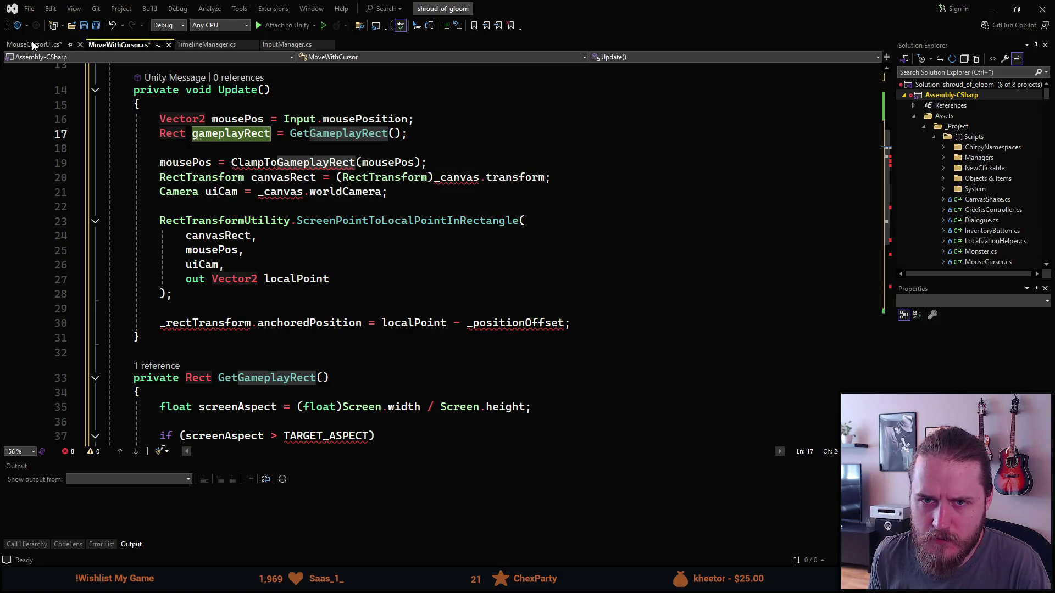
click(33, 44)
scroll(244, 264, down, 10)
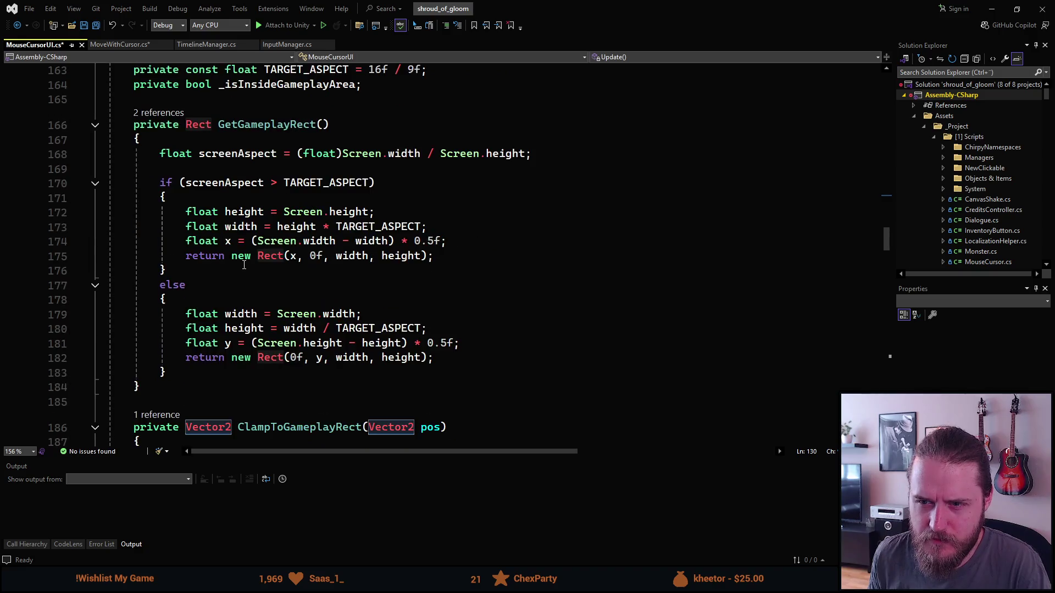
drag(183, 340, 135, 252)
key(ctrl+c)
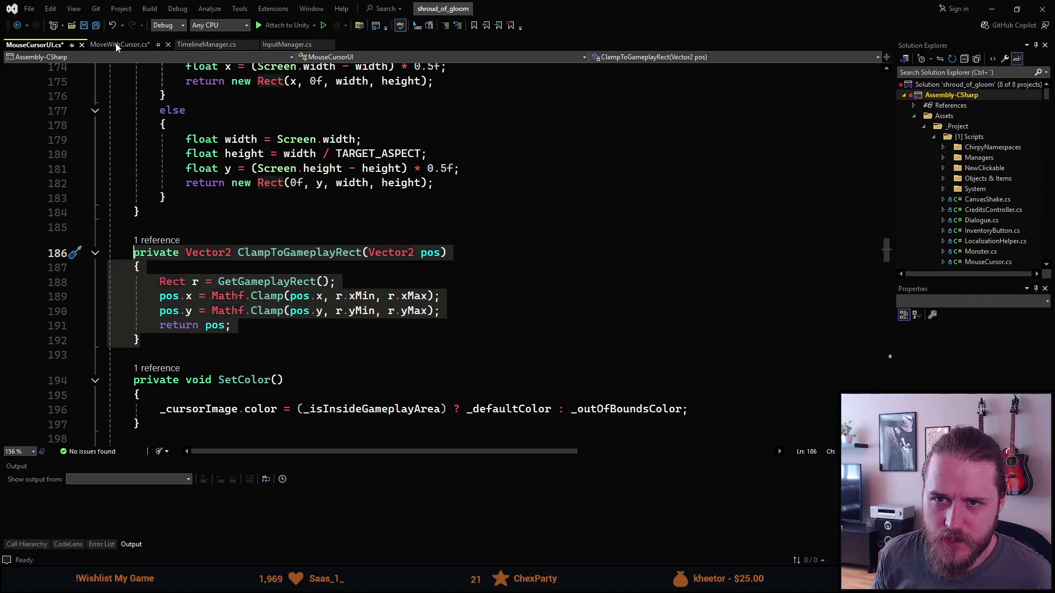
key(ctrl+Tab)
scroll(306, 334, down, 3)
scroll(306, 334, down, 5)
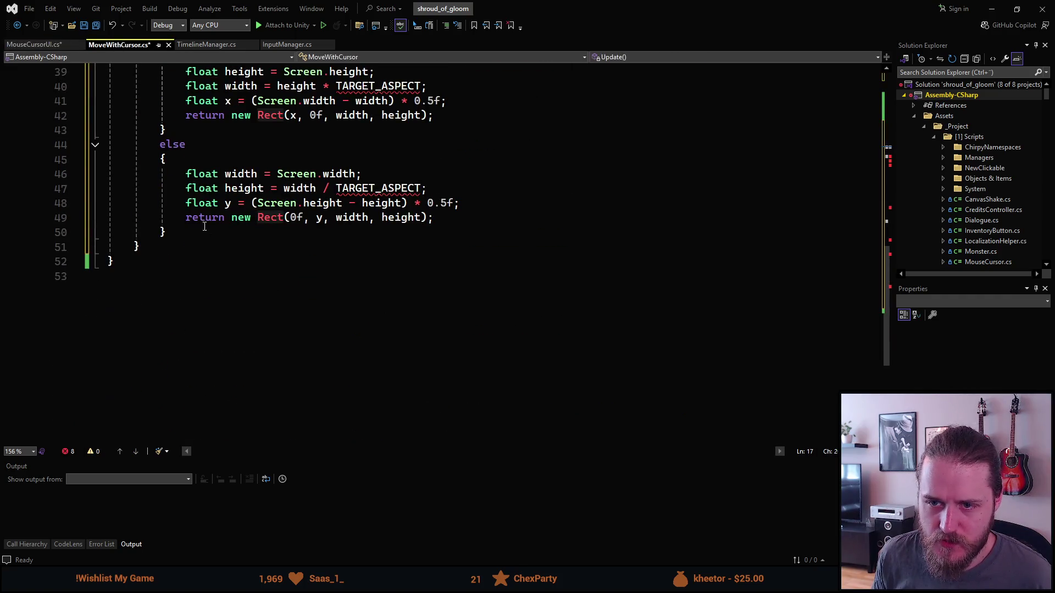
click(171, 244)
key(Return)
key(Return)
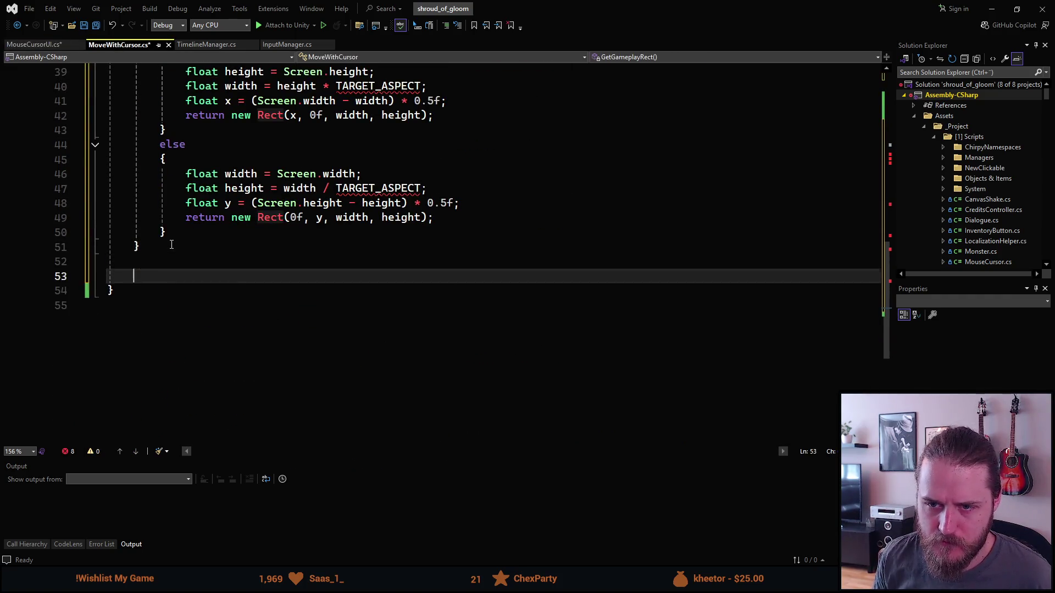
key(ctrl+v)
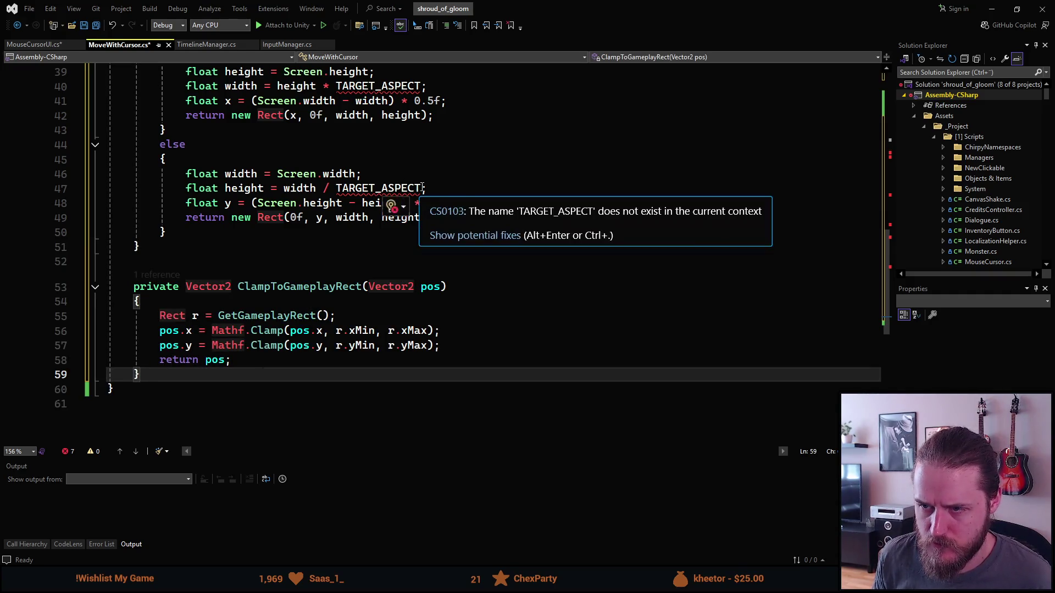
Step: Add the TARGET_ASPECT = 16f / 9f constant, copied from MouseCursorUI, after MoveWithCursor's fields
click(336, 189)
scroll(336, 188, up, 12)
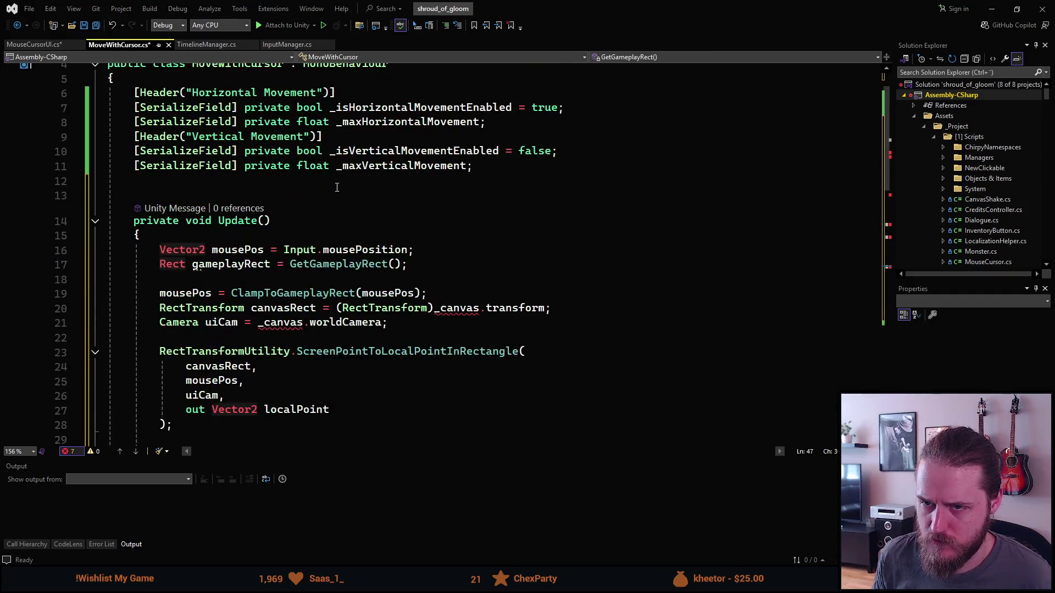
click(483, 166)
key(Return)
key(Return)
text(p)
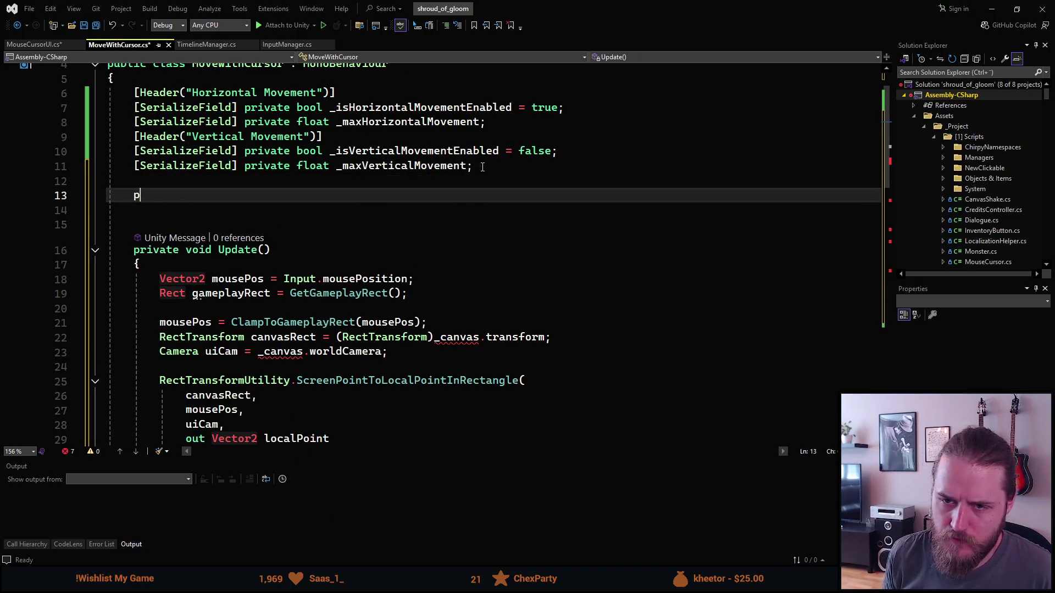
text(rivate const)
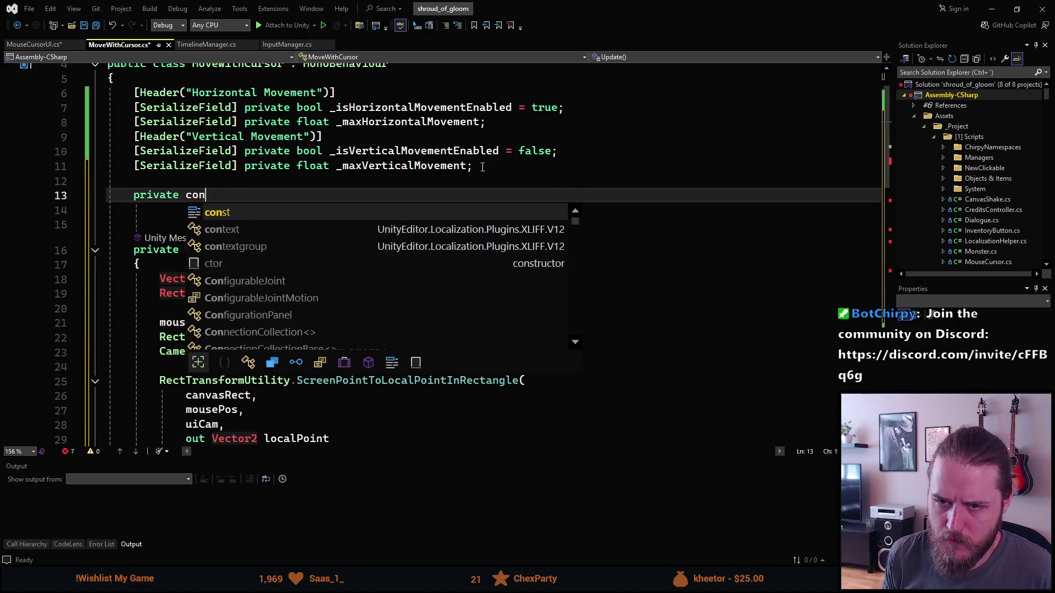
click(77, 45)
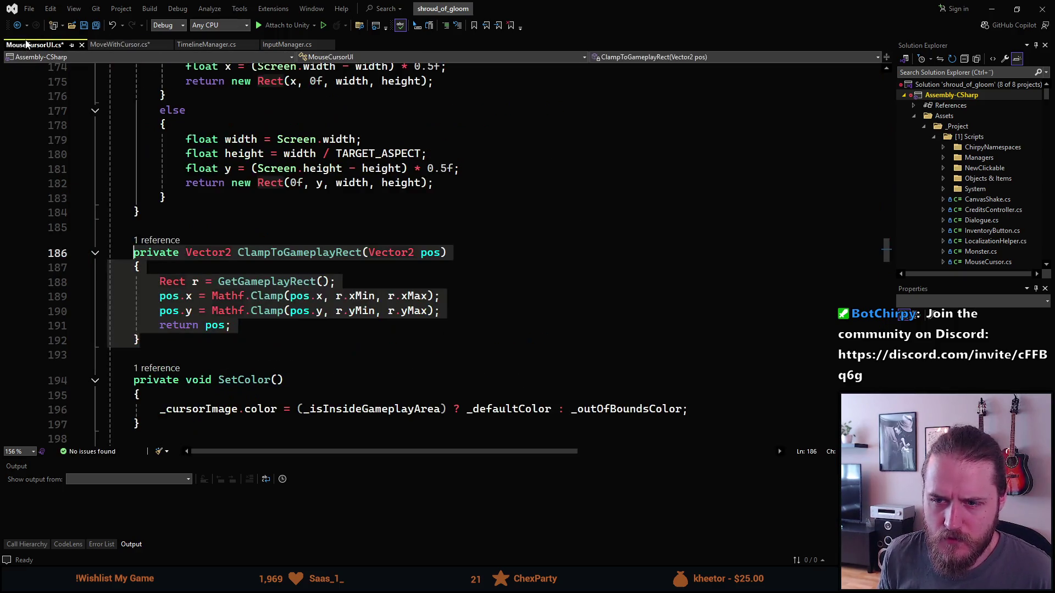
scroll(249, 279, up, 6)
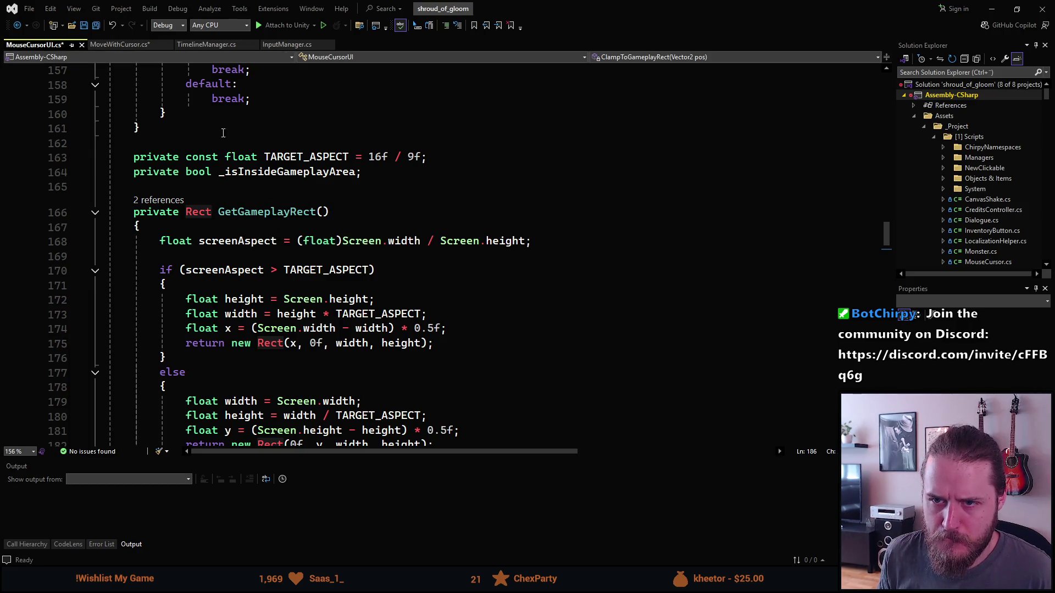
triple_click(298, 156)
key(ctrl+c)
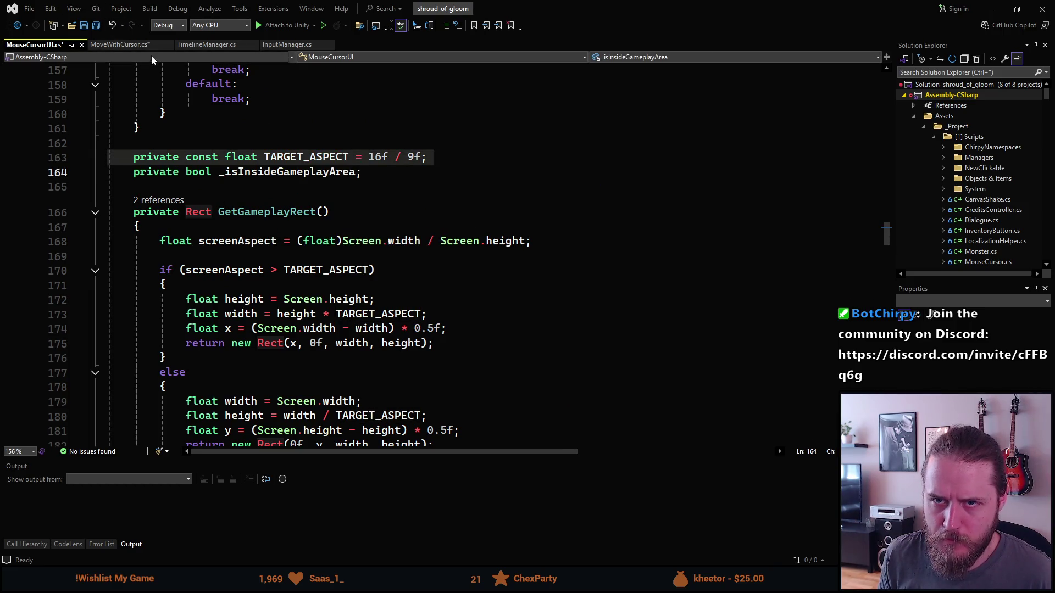
click(130, 46)
triple_click(202, 199)
key(ctrl+v)
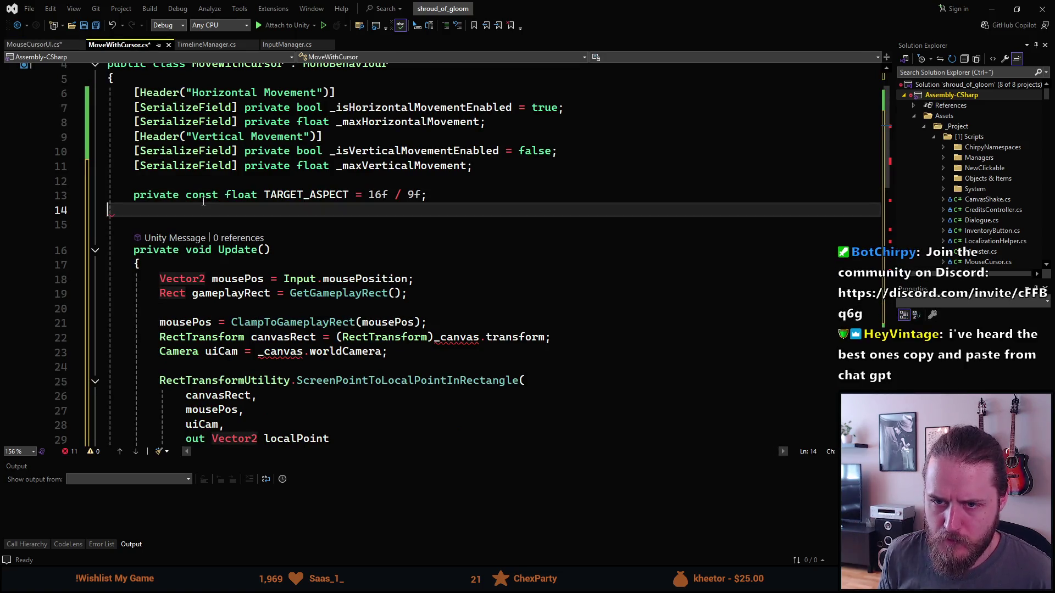
key(BackSpace)
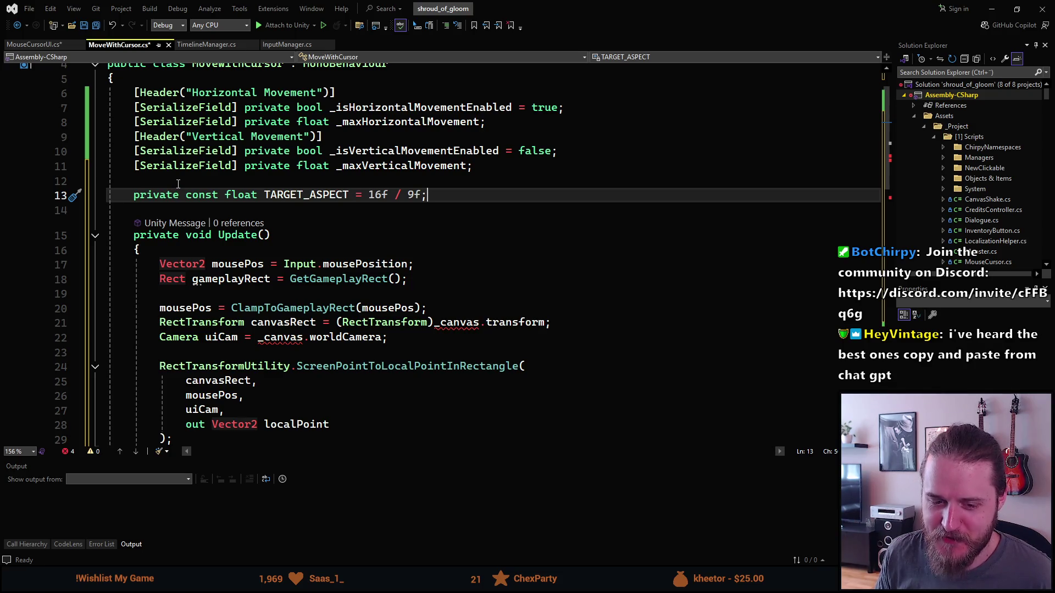
scroll(243, 203, down, 2)
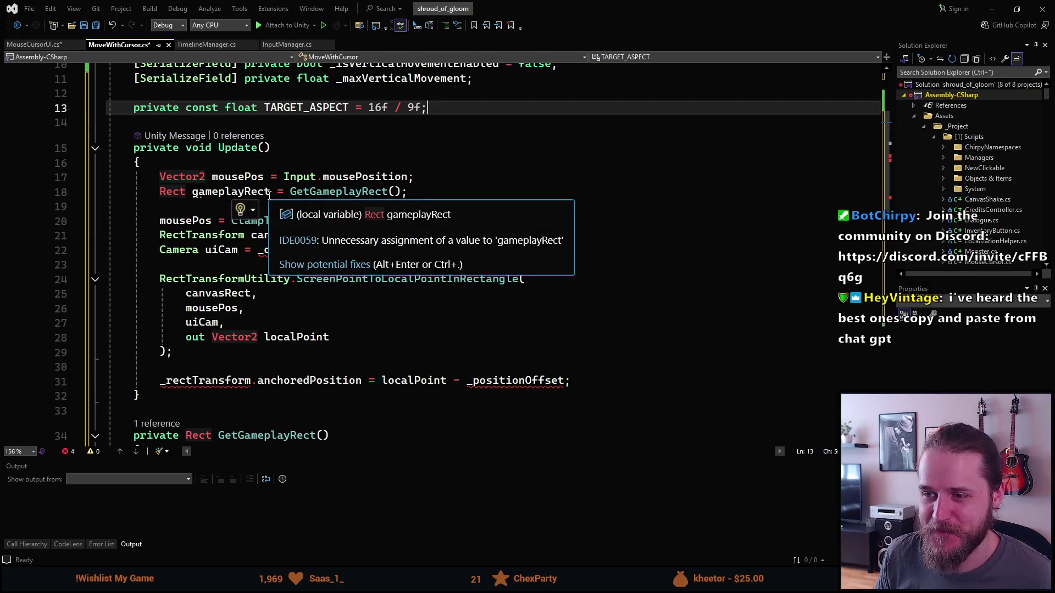
scroll(283, 187, down, 1)
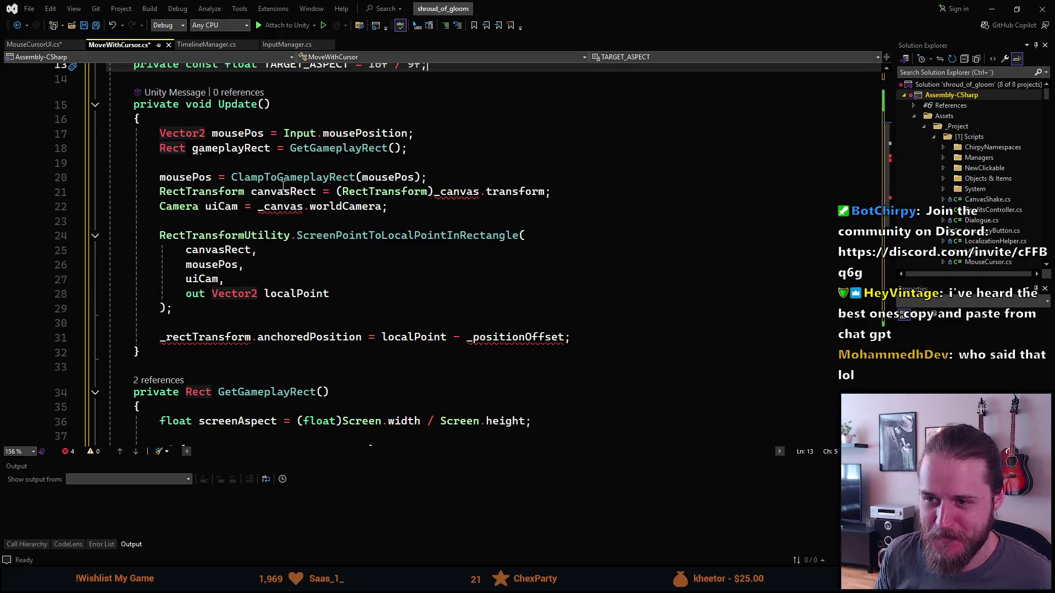
click(303, 207)
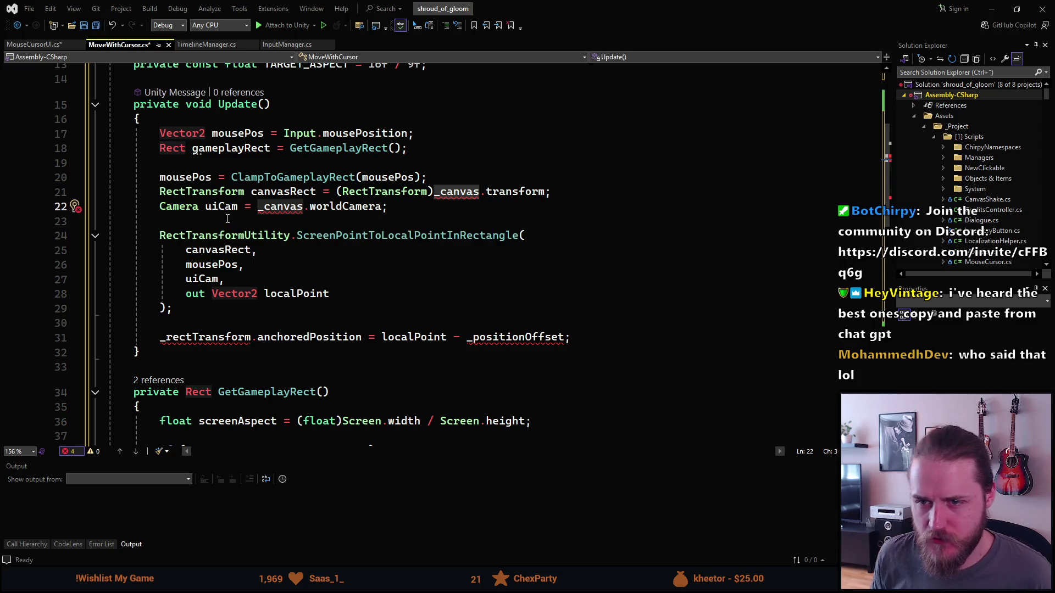
mouse_move(350, 198)
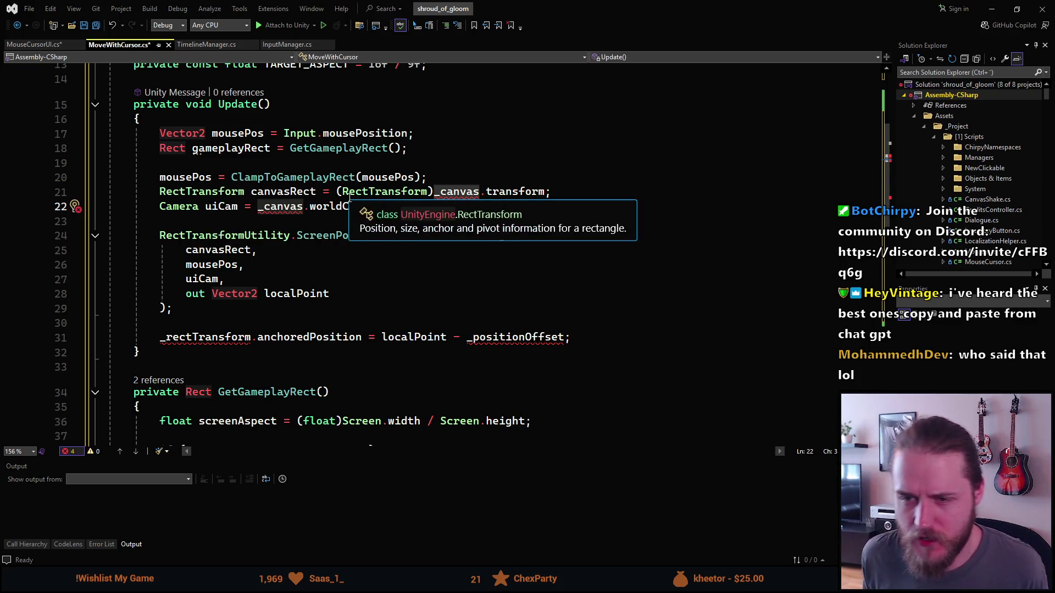
mouse_move(238, 232)
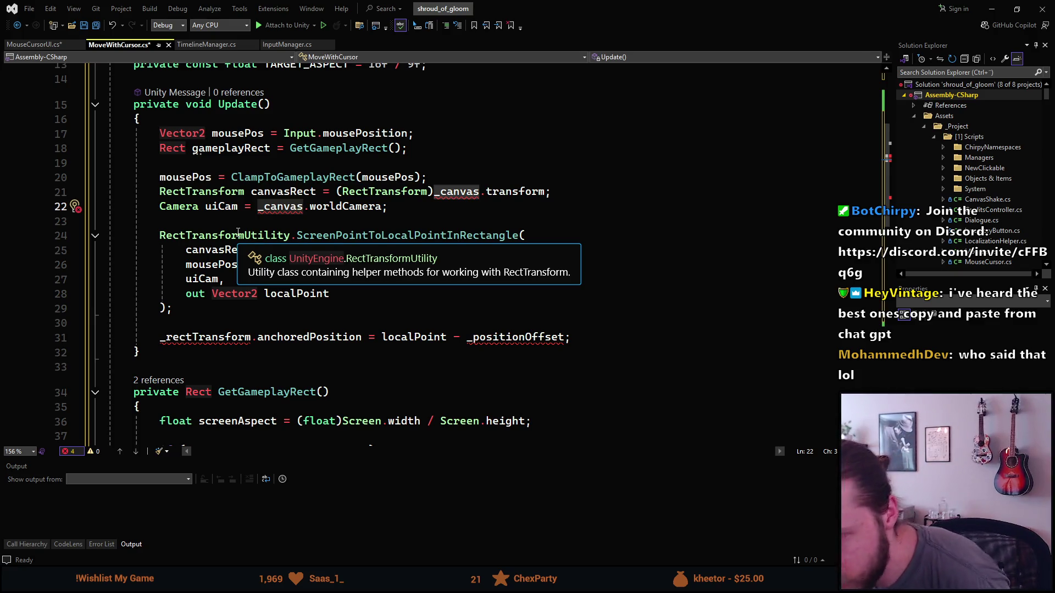
mouse_move(469, 242)
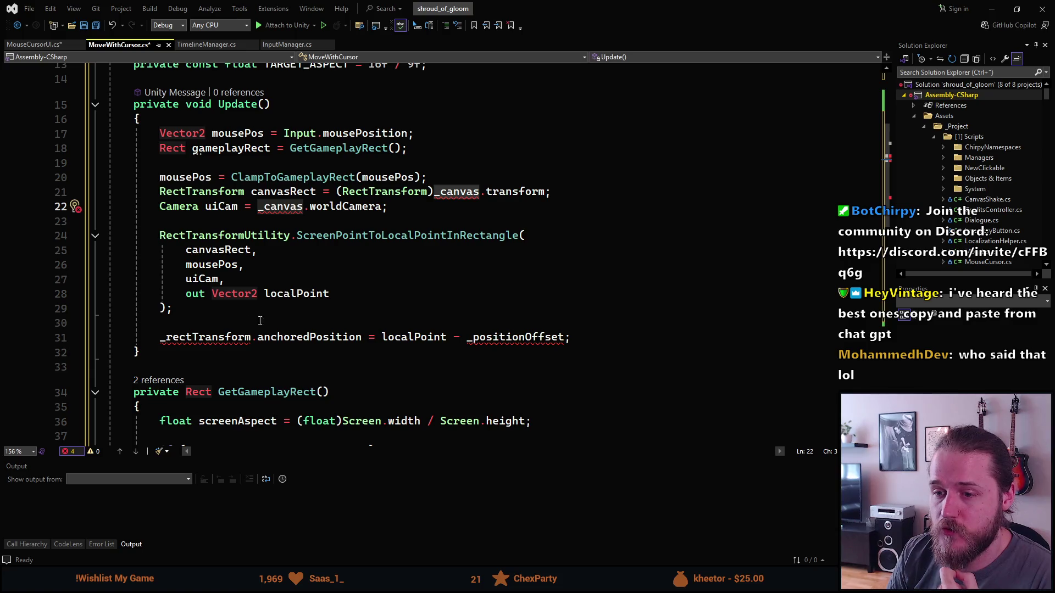
click(447, 337)
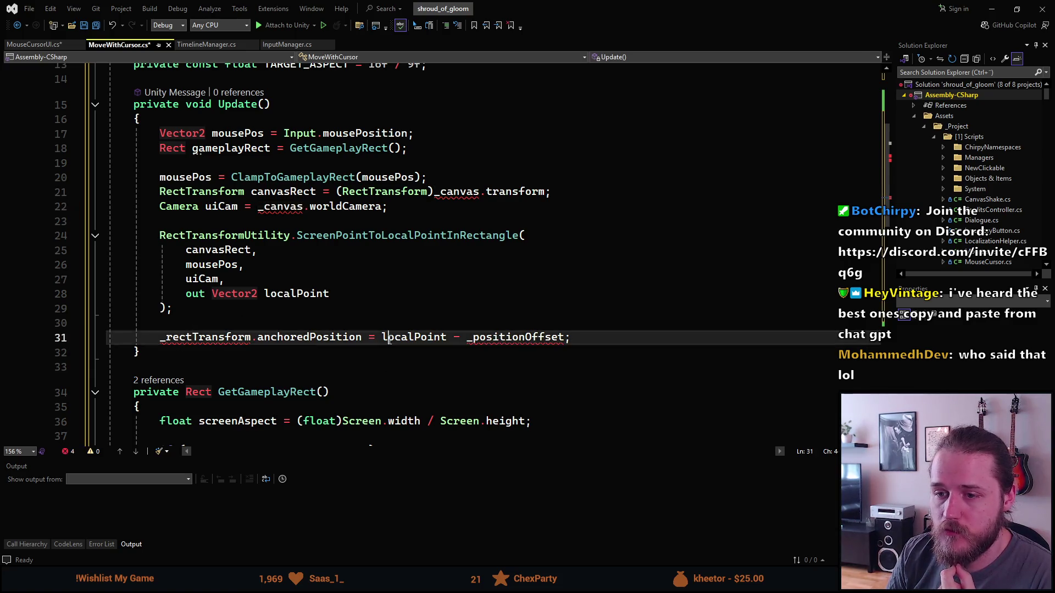
click(257, 325)
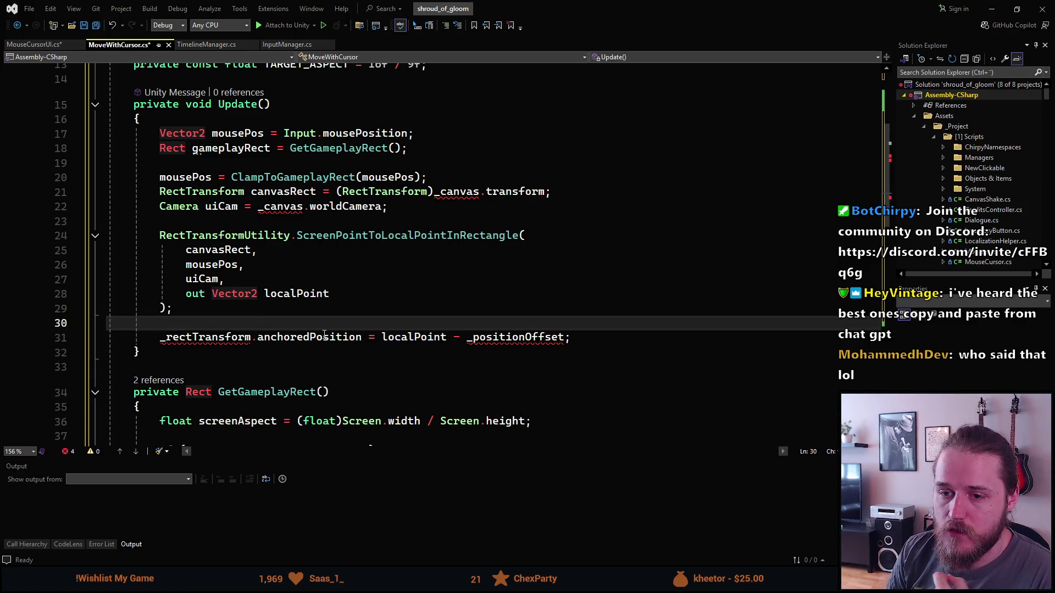
key(Return)
key(Return)
Step: Begin float xPos = (_hor) ? localPoint.x : on line 31, removing the unfinished _rect
key(Up)
text(float)
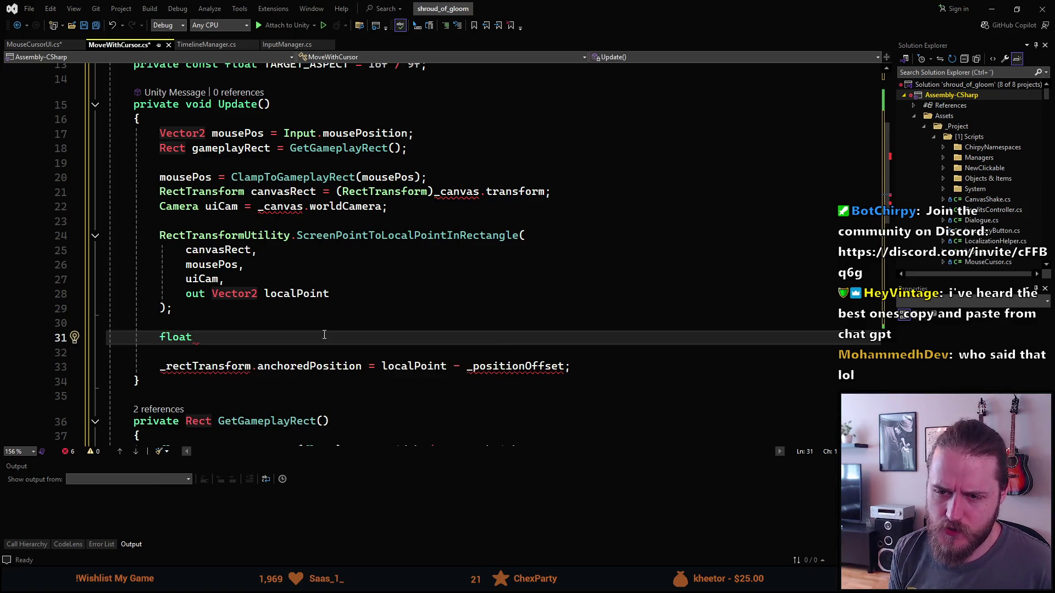
text(ne)
key(BackSpace)
key(BackSpace)
text(xPos = )
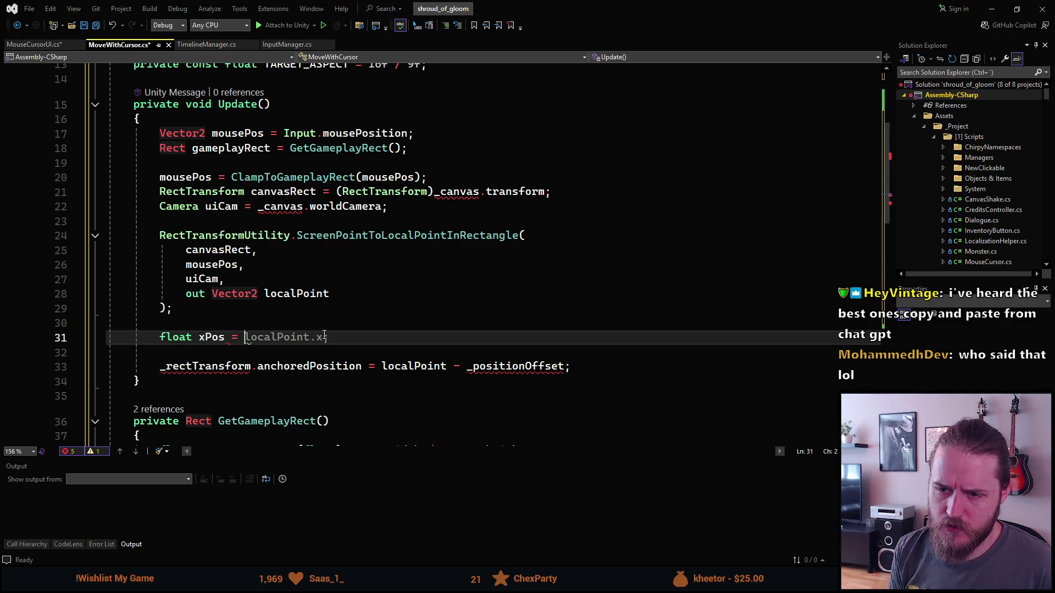
text((_)
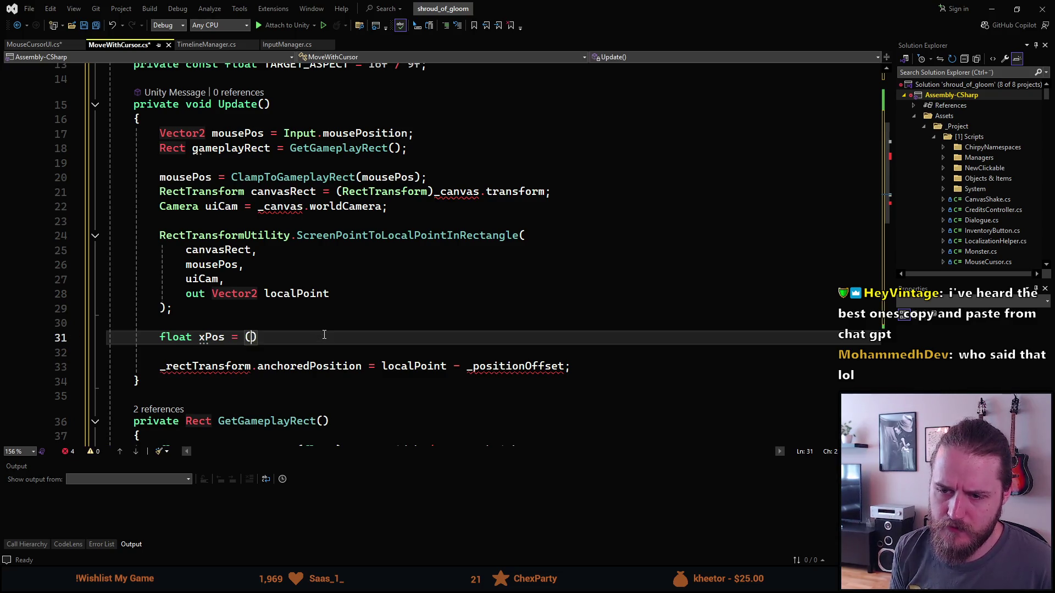
text(hor)
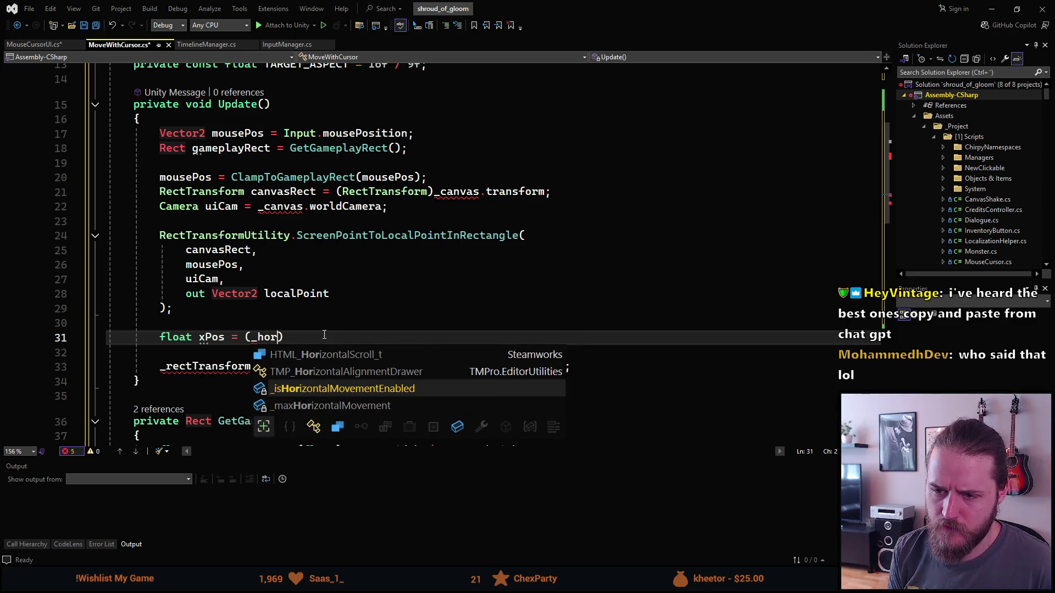
text() ? )
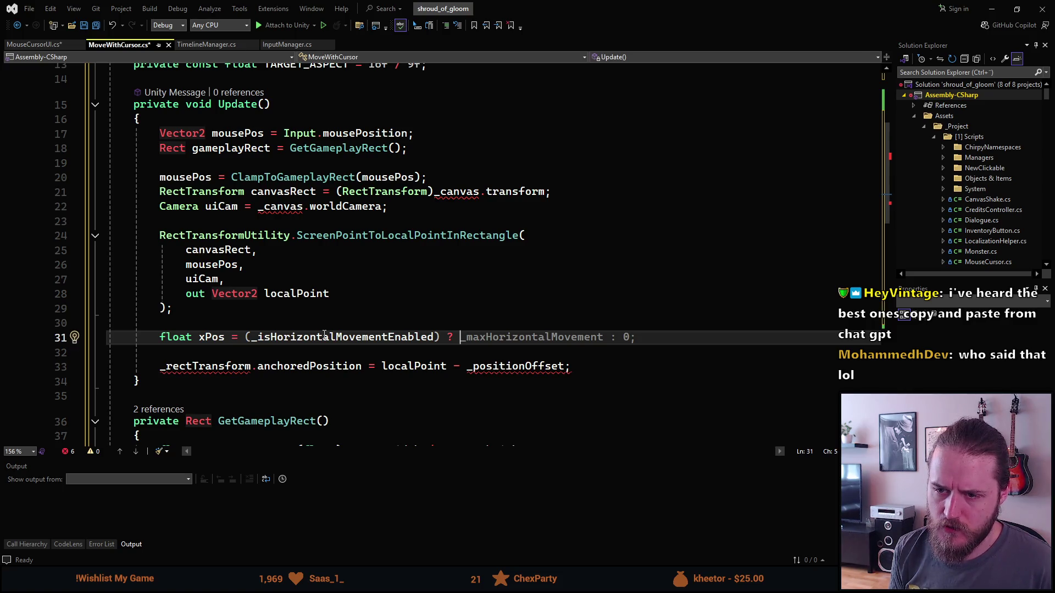
text(localPoint.x)
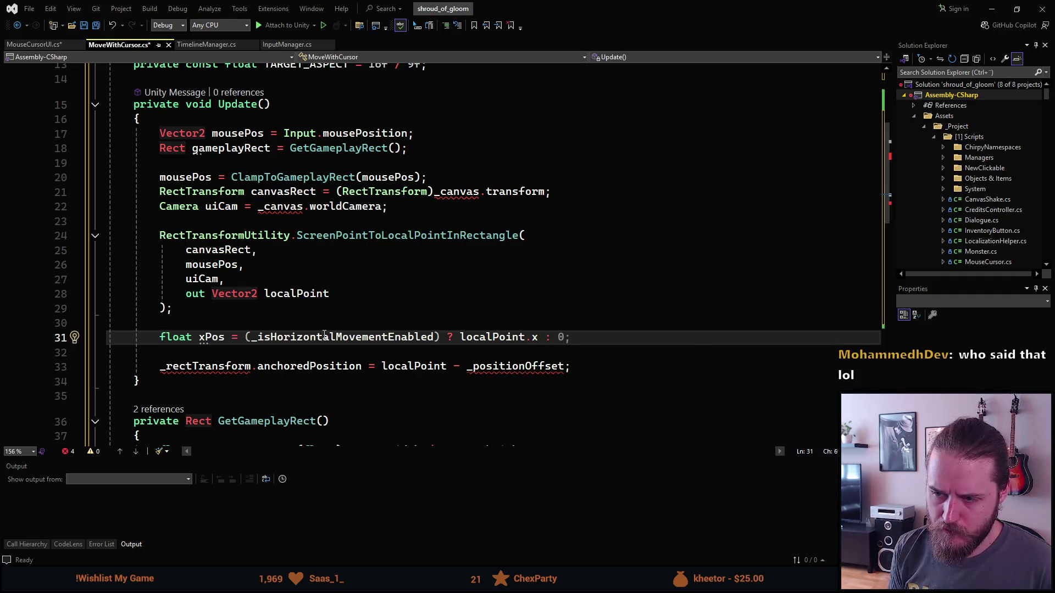
text(  _rect)
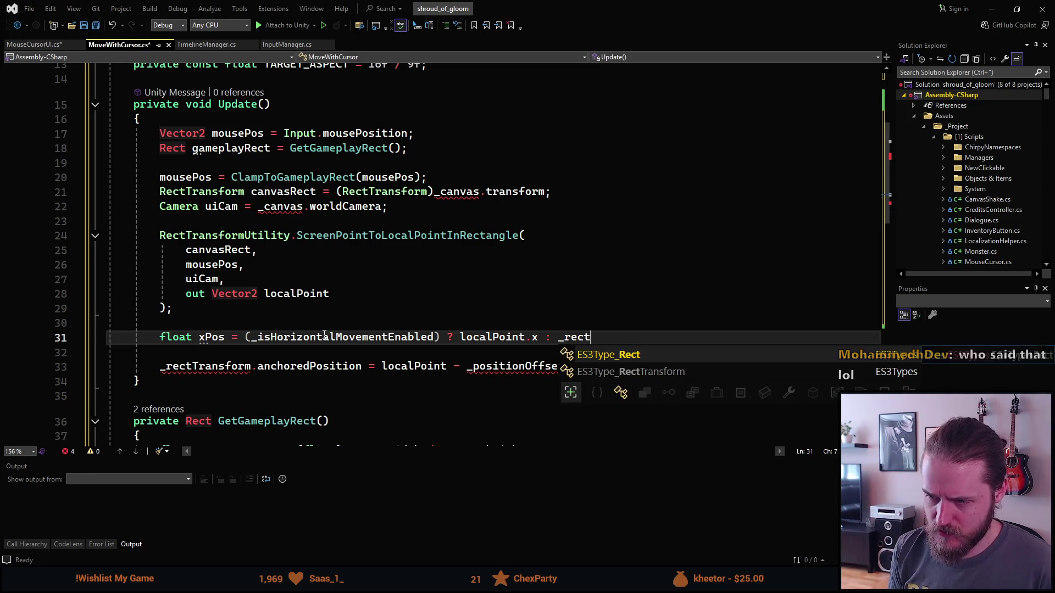
key(Escape)
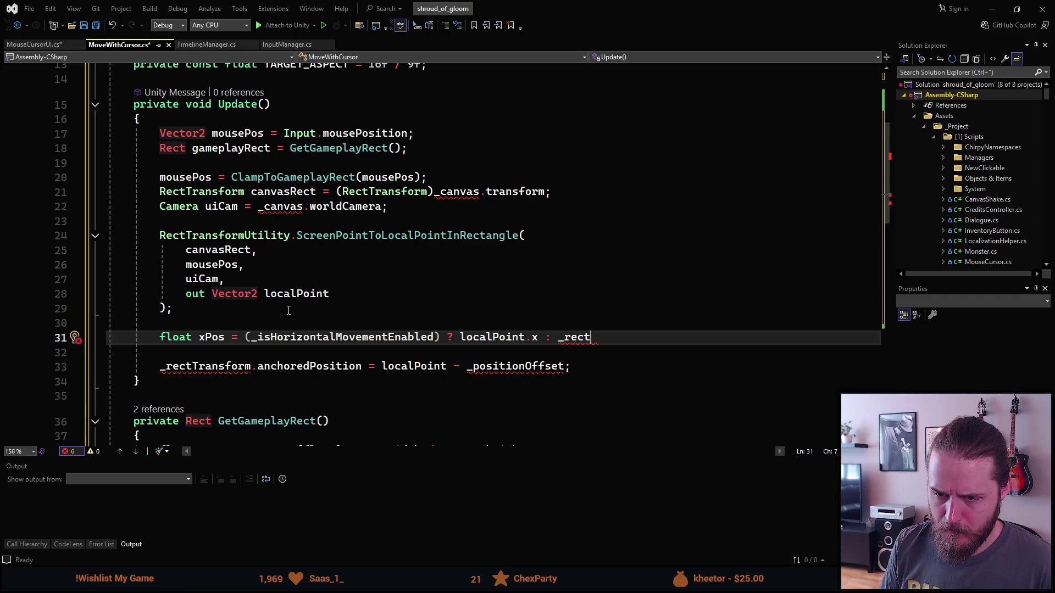
key(ctrl+BackSpace)
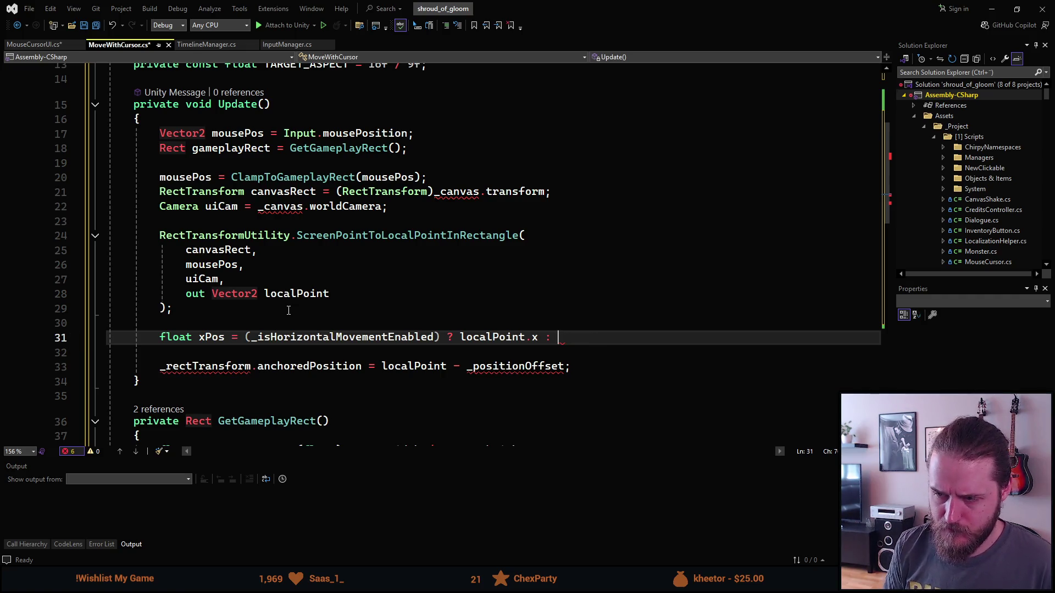
scroll(297, 312, up, 4)
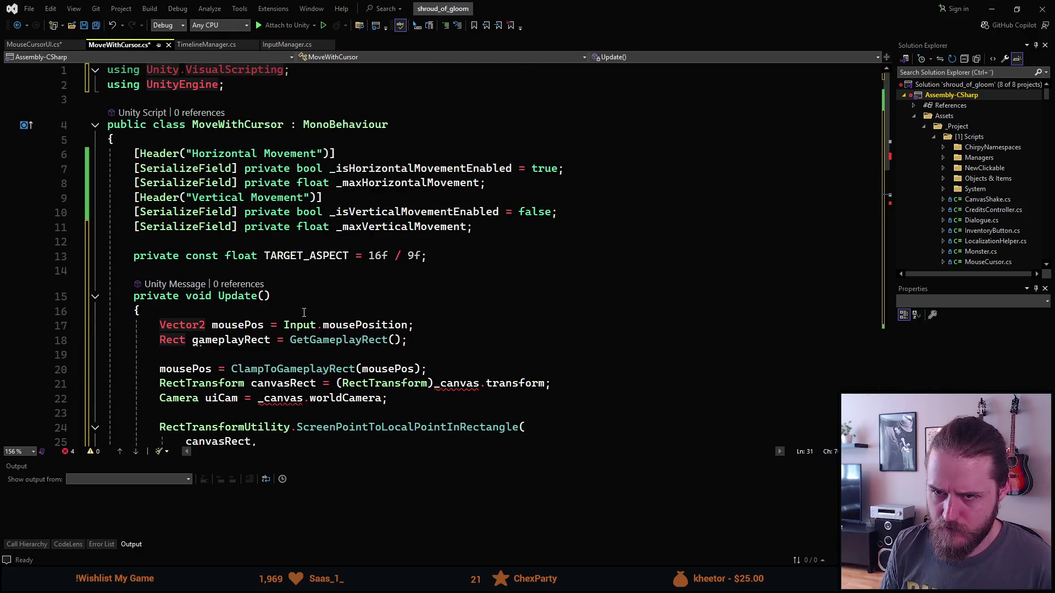
Step: Declare a private RectTransform field, save, and rename it to _rectTransform
click(440, 245)
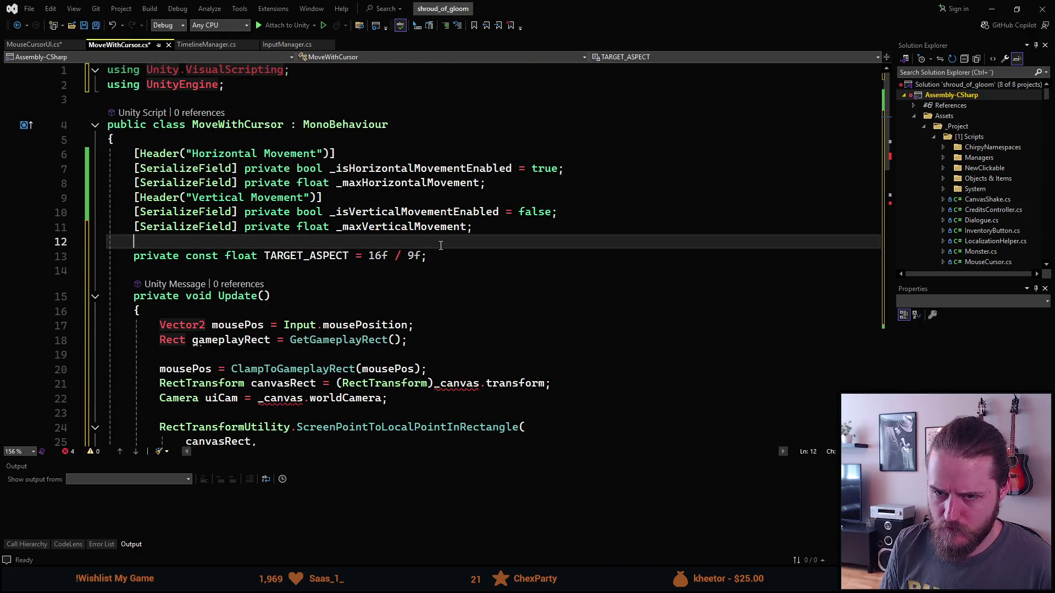
key(Return)
text(private RectT)
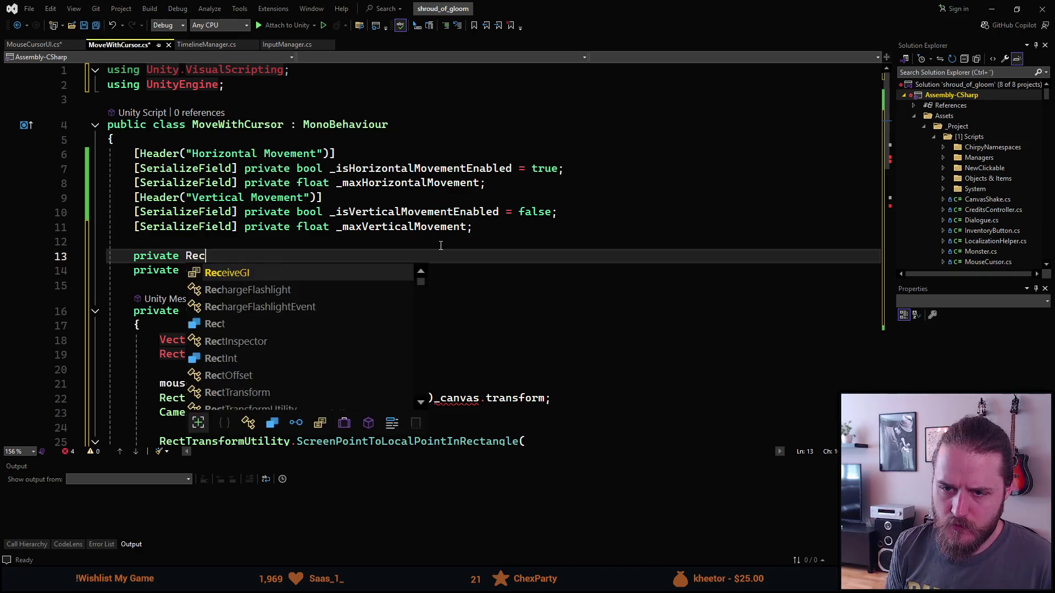
key(Tab)
text(_r)
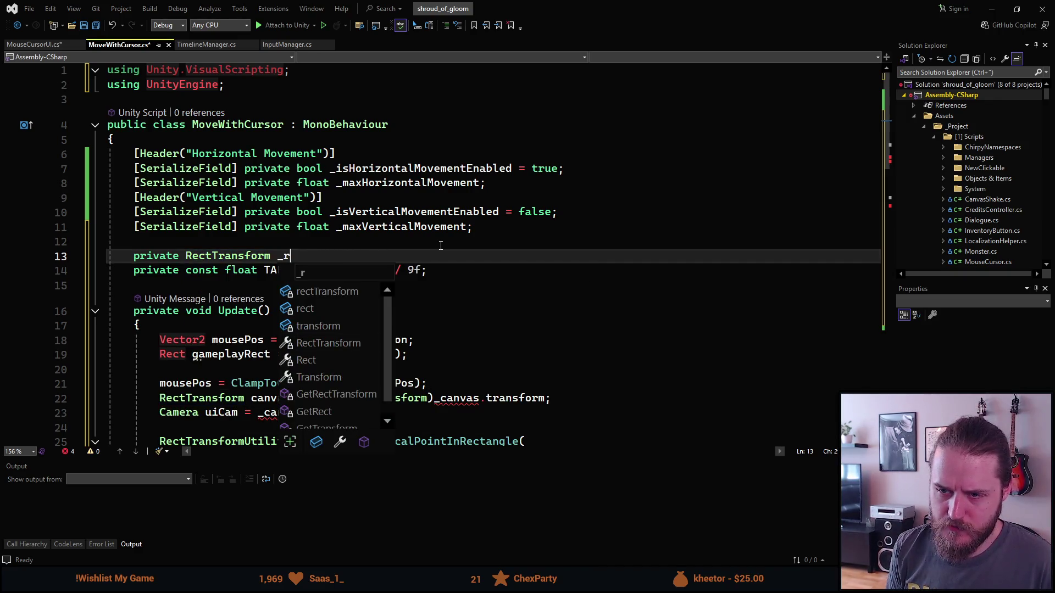
text(ect;)
key(ctrl+s)
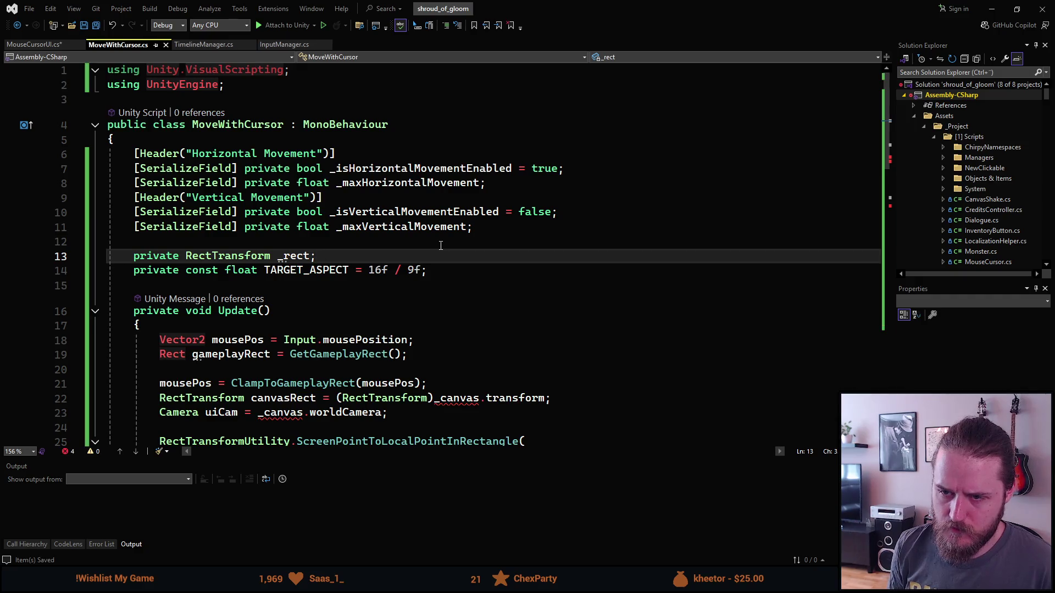
key(Left)
key(ctrl+r)
key(ctrl+r)
text(Transform)
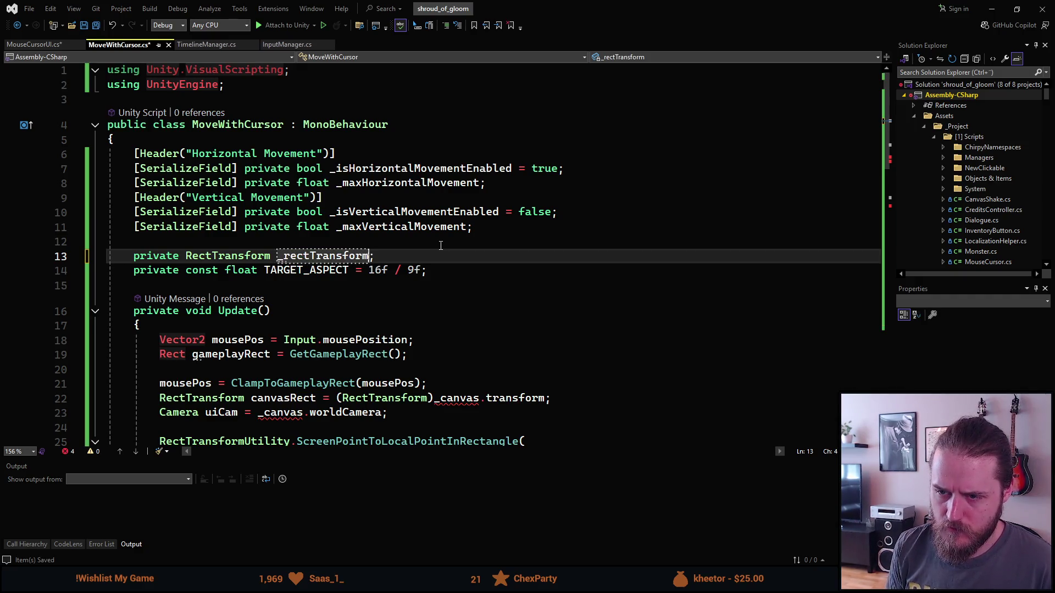
key(Return)
Step: Add an Awake method setting _rectTransform = GetComponent<RectTransform>()
key(Down)
key(Down)
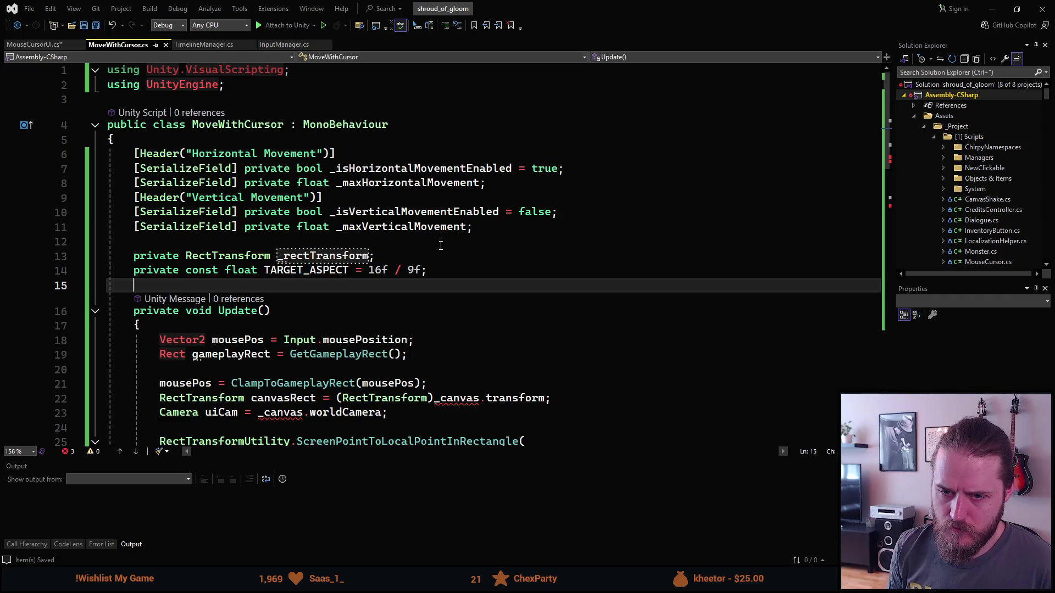
key(Return)
key(Return)
key(Up)
text(private void Awa)
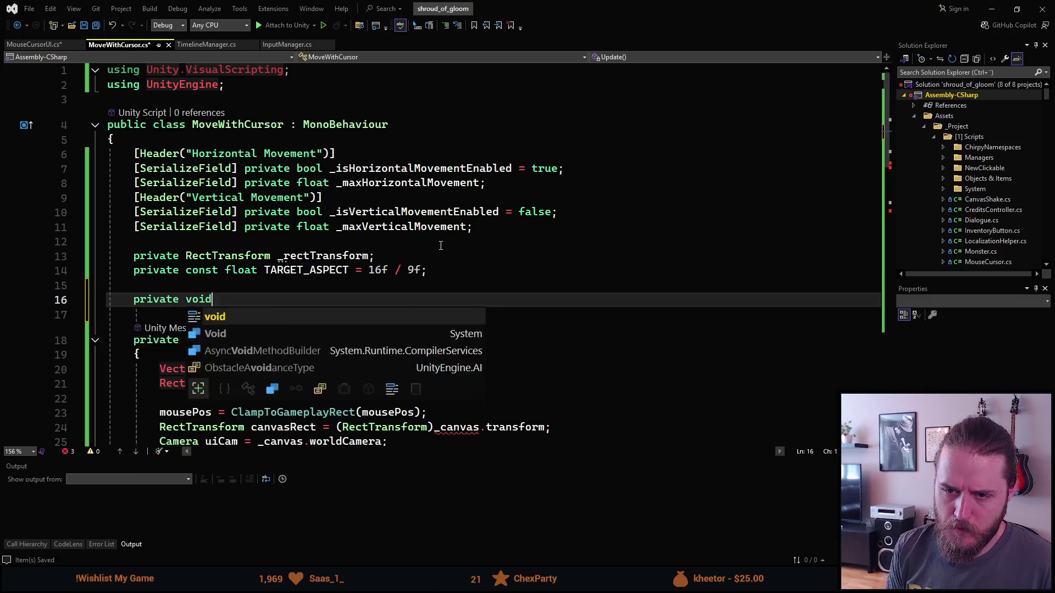
key(Tab)
text(_rectTransform)
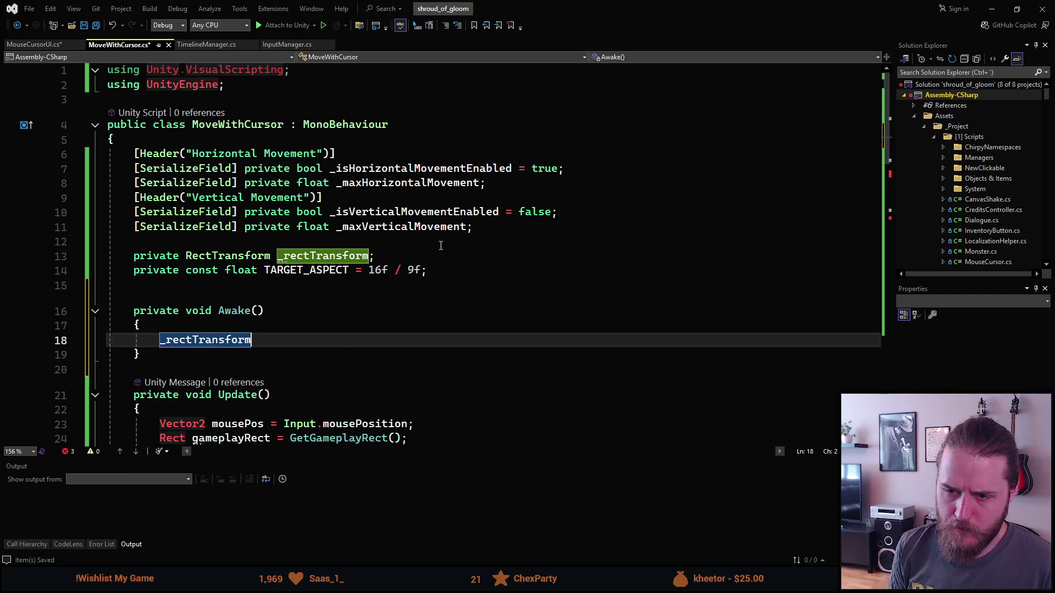
text( =)
key(Tab)
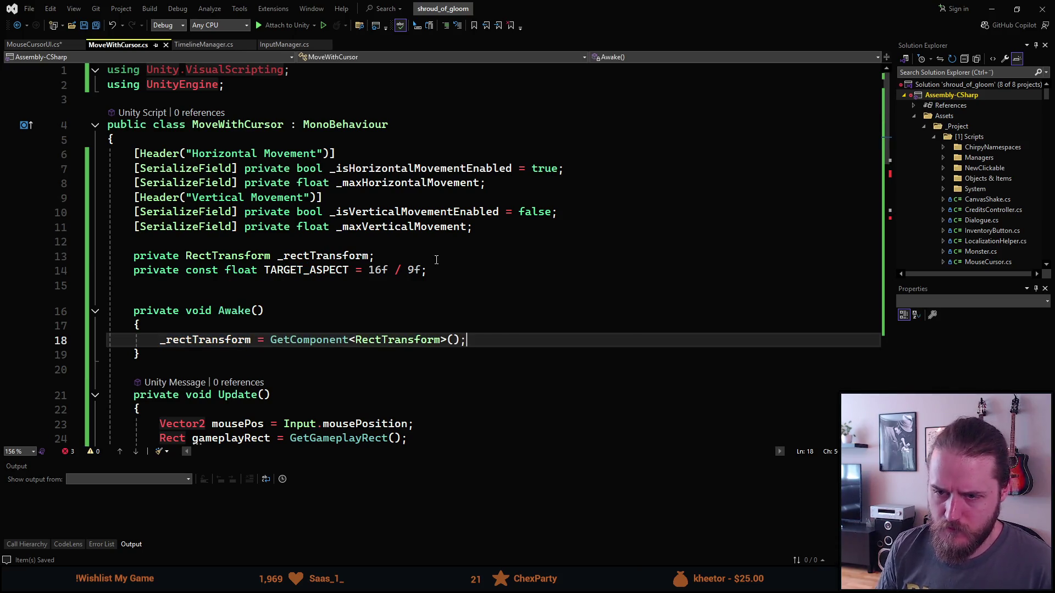
scroll(455, 243, down, 4)
scroll(454, 243, down, 1)
scroll(454, 241, down, 4)
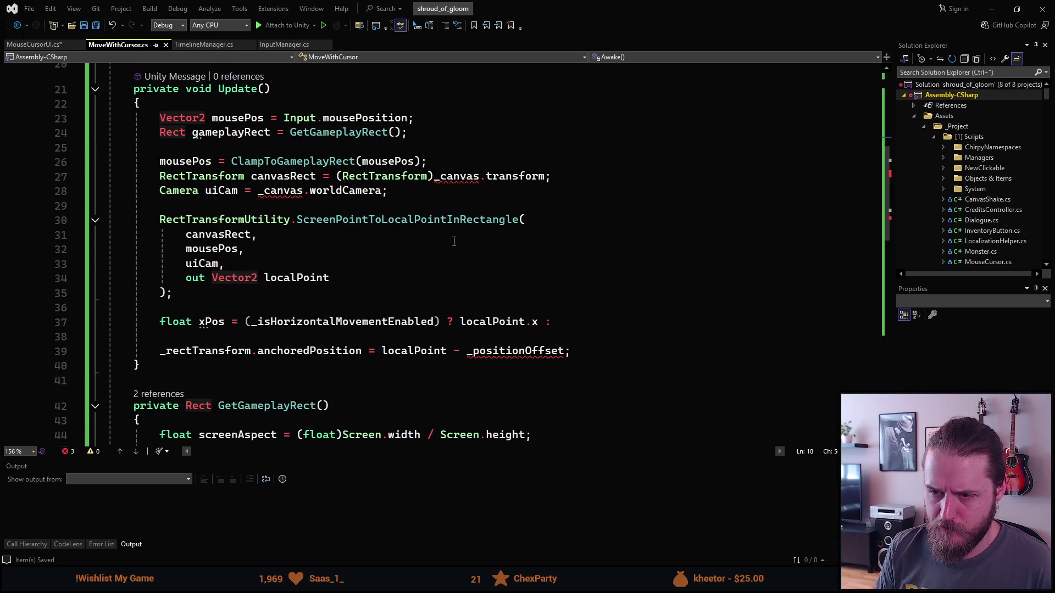
Step: Make the xPos ternary fall back to _rectTransform.anchoredPosition.x on line 37
click(547, 235)
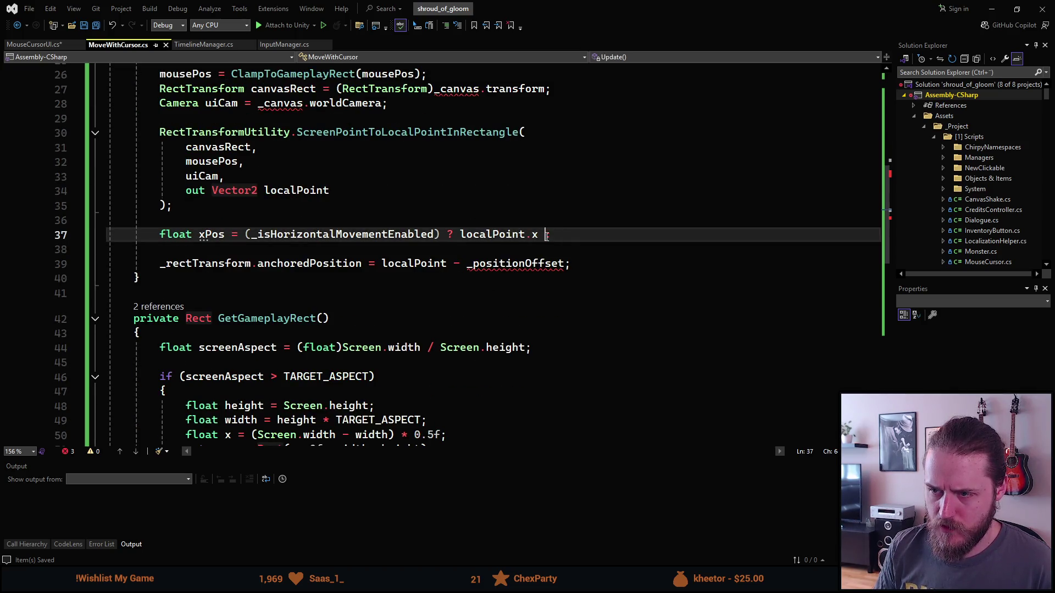
text(: _rectTransform)
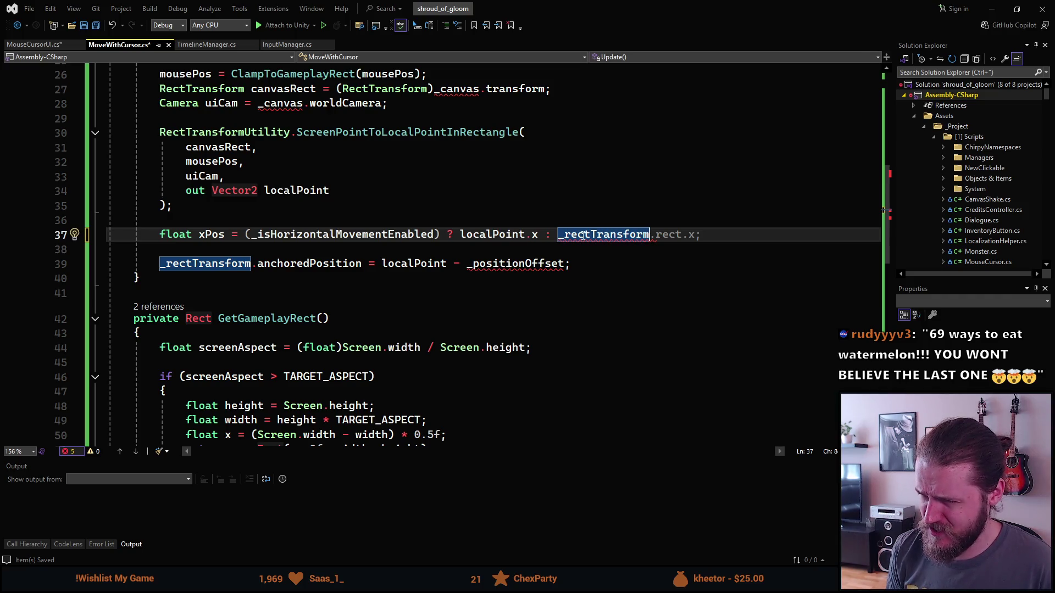
text(.anchoredPosition.x;)
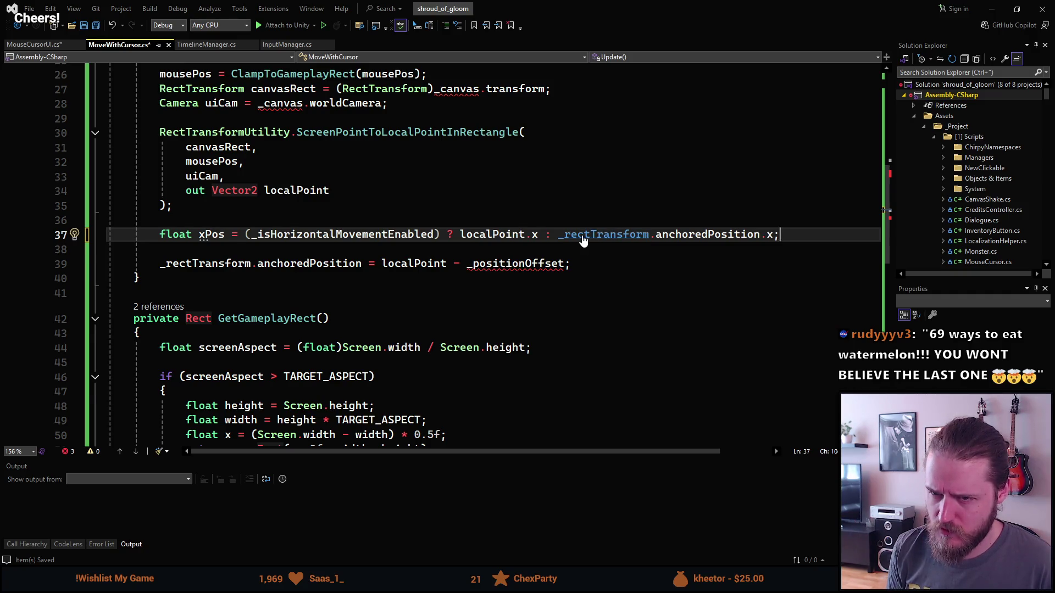
Step: Duplicate the xPos line directly beneath it and select the copy's variable name
key(ctrl+d)
key(alt+Down)
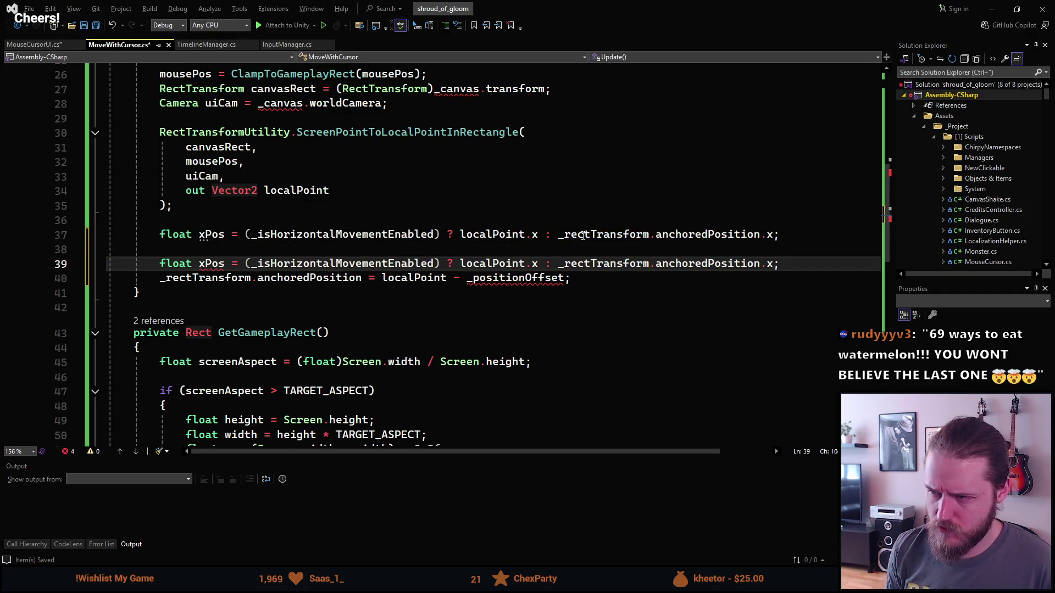
key(alt+Up)
key(Up)
key(Down)
key(ctrl+Right)
key(ctrl+shift+Left)
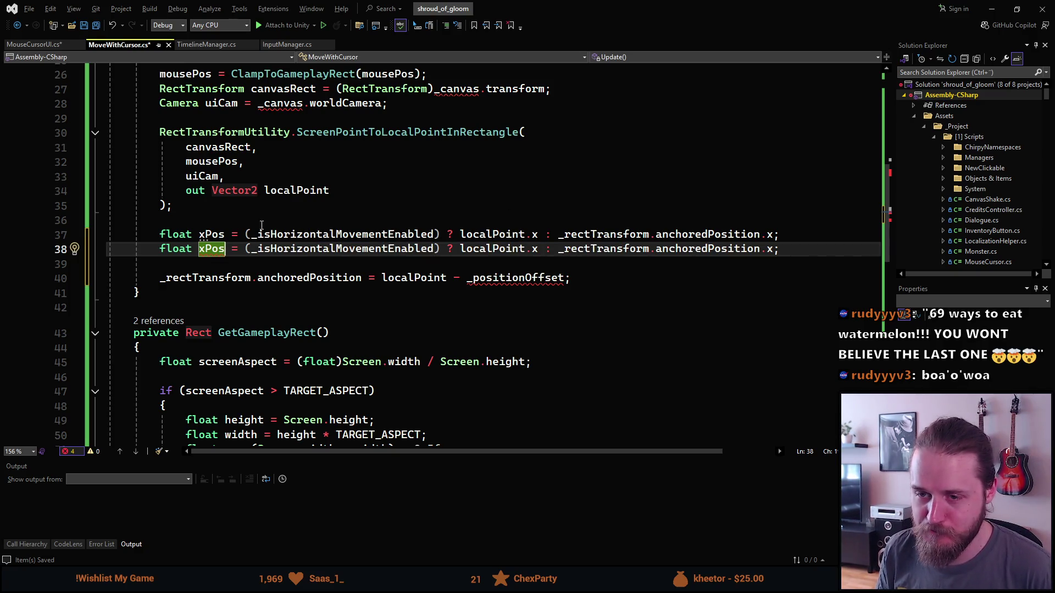
Step: Rename the copied variable to yPos and swap its flag to _isVerticalMovementEnabled
key(Delete)
text(y)
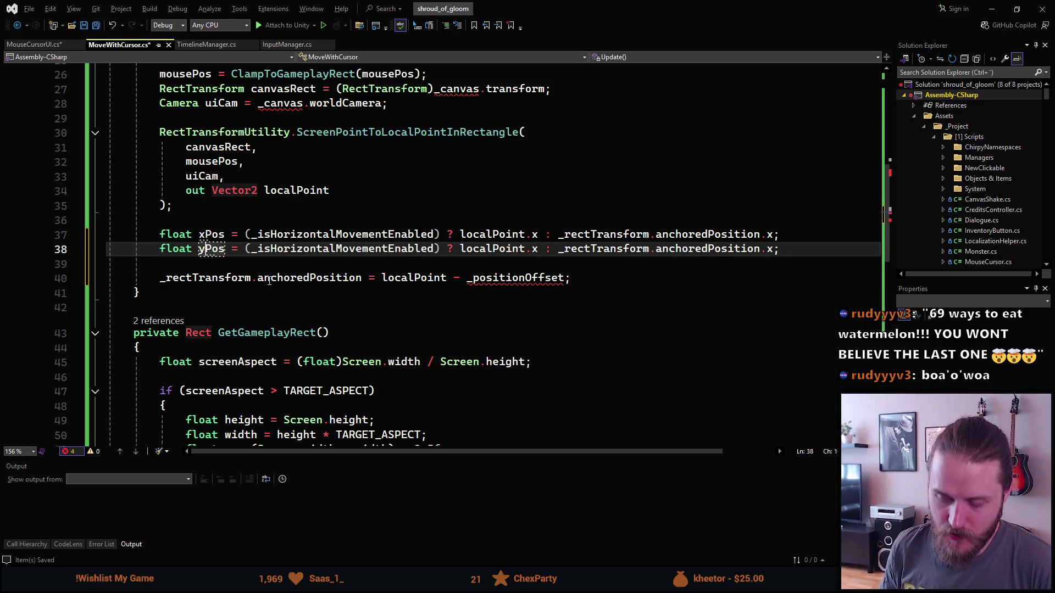
key(Right)
key(Right)
key(Right)
key(ctrl+shift+Right)
key(BackSpace)
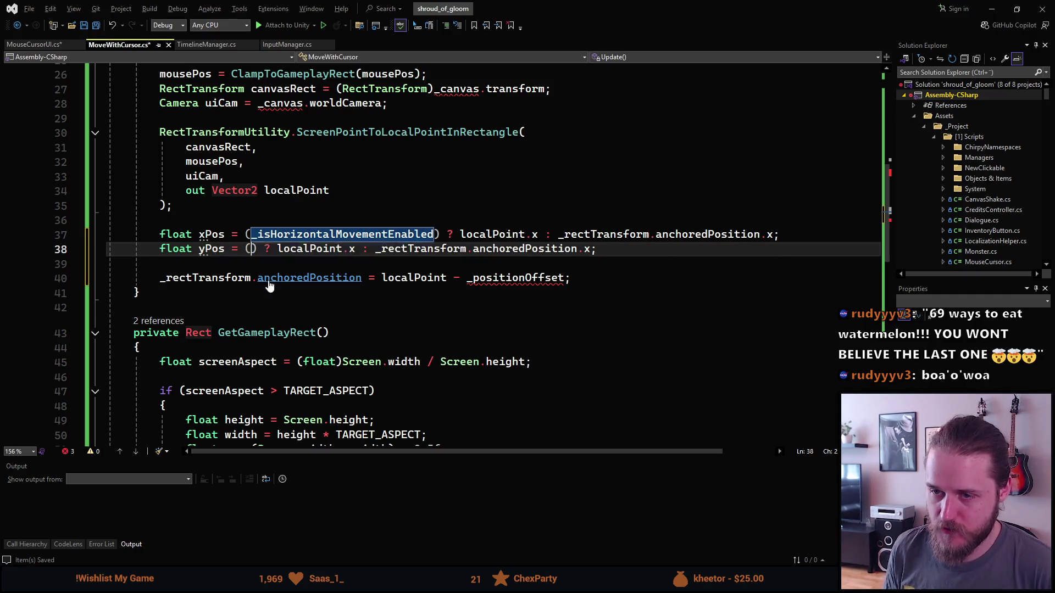
text(_isV)
key(Tab)
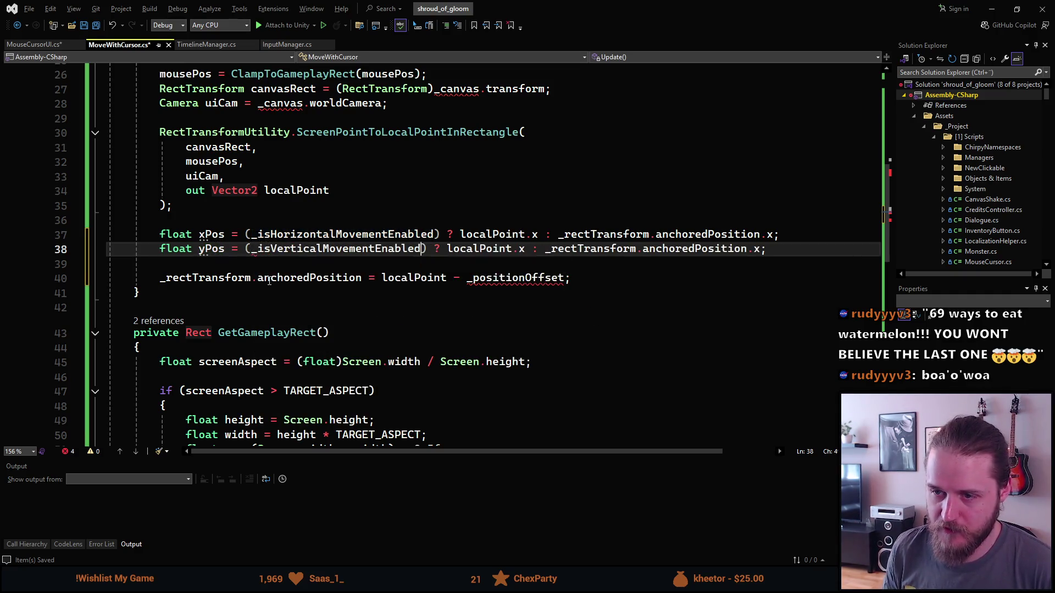
Step: Switch the yPos line to localPoint.y and anchoredPosition.y, then save the script
key(Right)
key(Right)
key(ctrl+Right)
key(ctrl+Right)
key(ctrl+Right)
key(Delete)
text(y)
key(Right)
key(ctrl+Right)
key(ctrl+Right)
key(ctrl+Right)
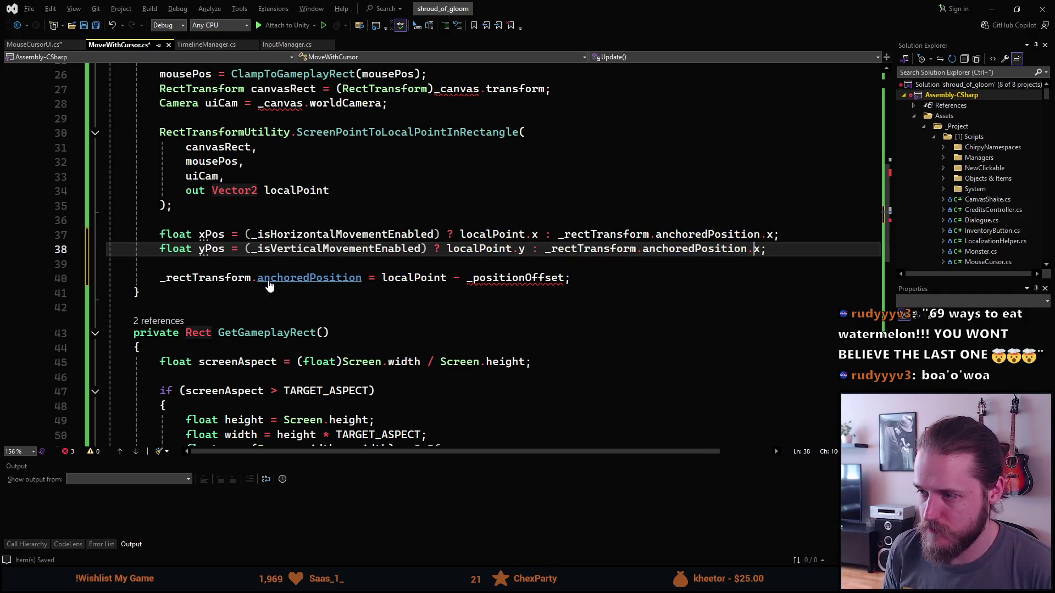
key(Delete)
text(y)
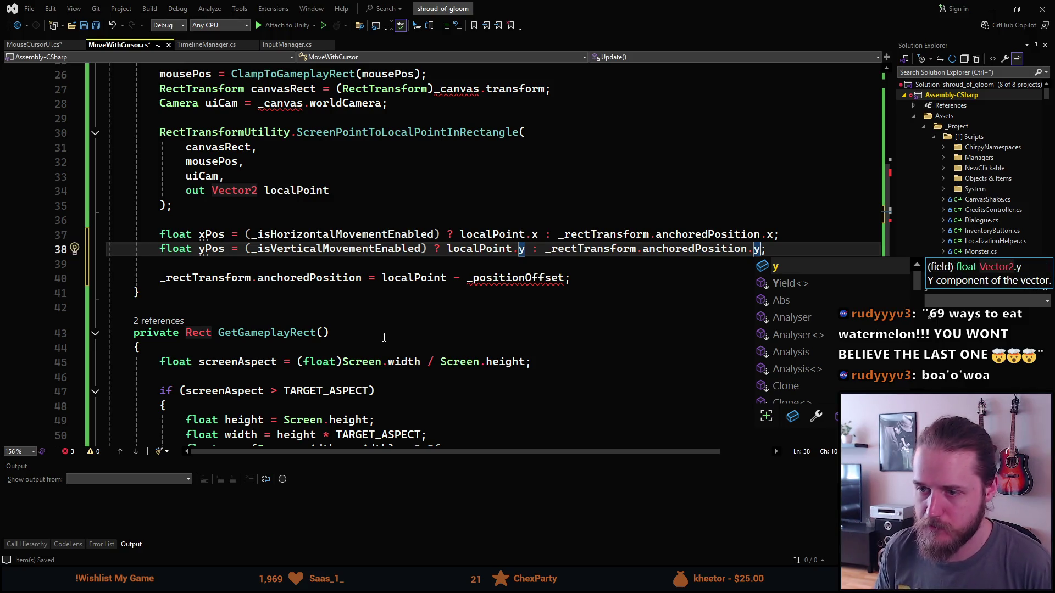
click(387, 334)
key(ctrl+s)
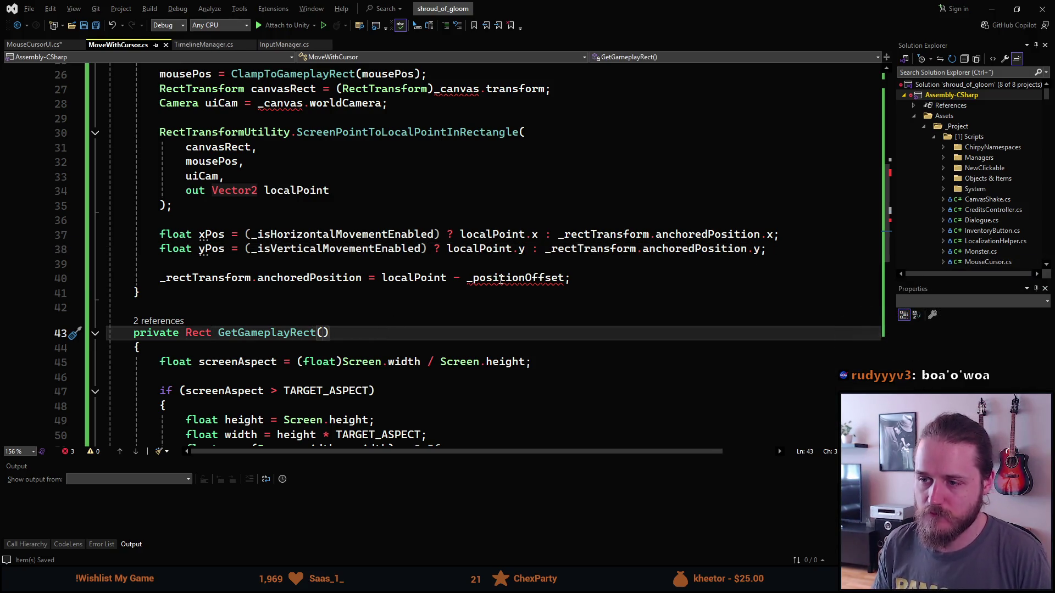
Step: Delete the _positionOffset subtraction from the position calculation
click(564, 278)
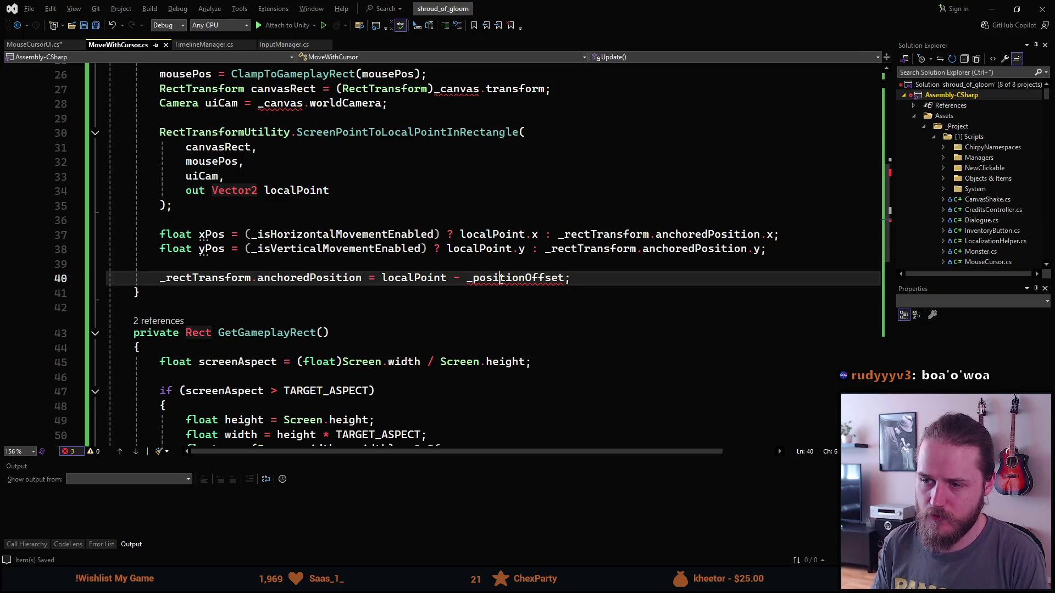
key(ctrl+BackSpace)
key(BackSpace)
key(BackSpace)
key(BackSpace)
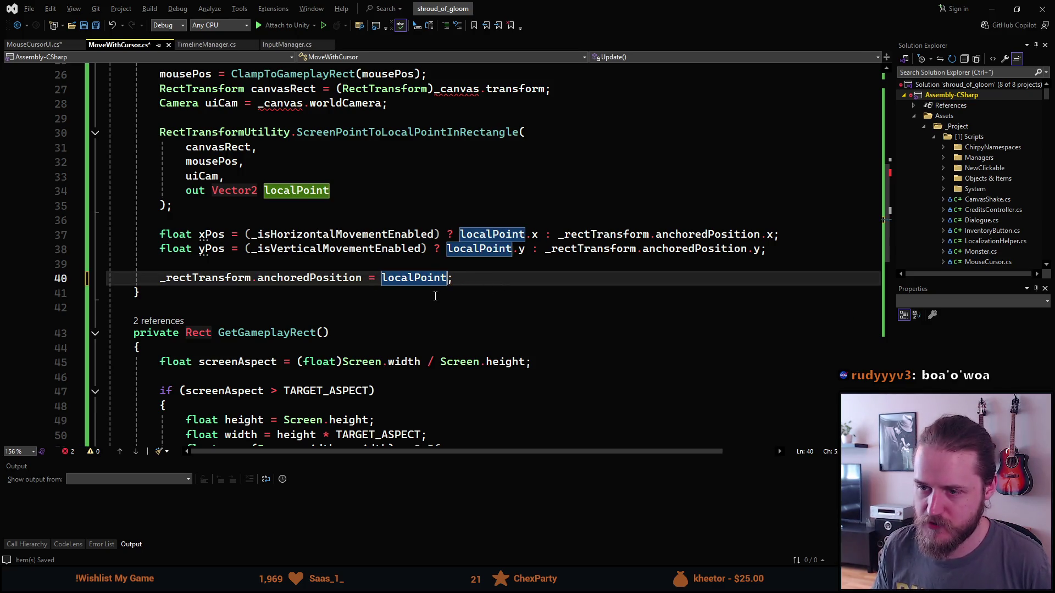
Step: Add Vector2 newPosition = new Vector2(xPos, yPos); below the yPos line
click(453, 266)
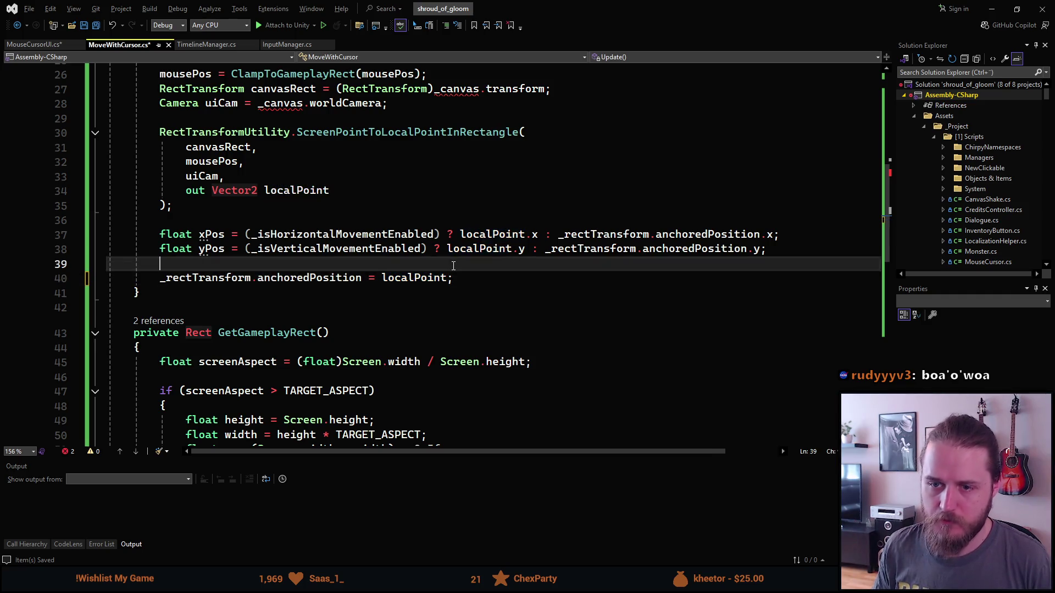
key(Return)
key(Up)
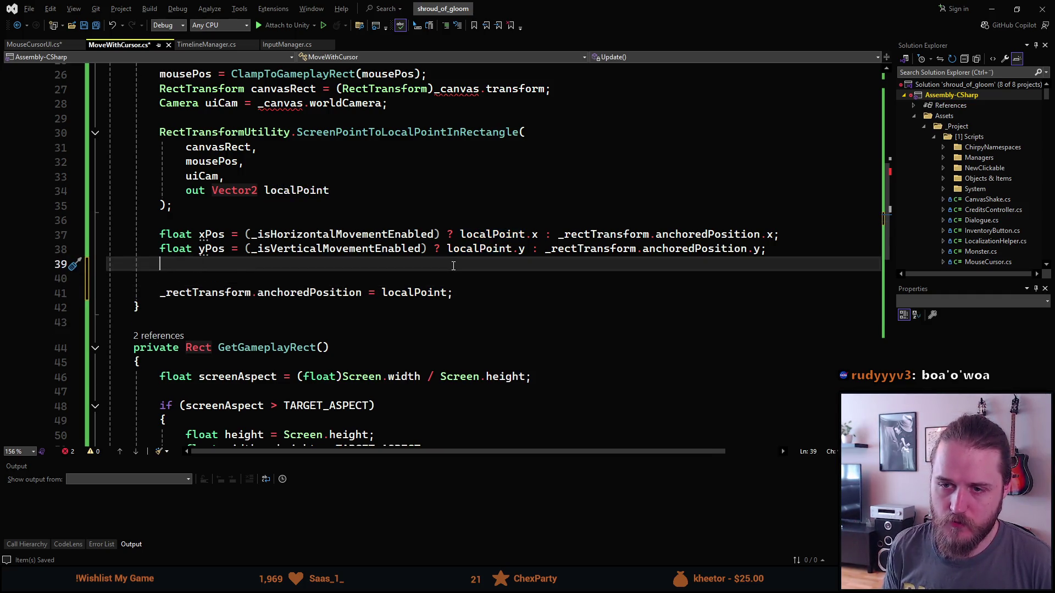
text(Vect)
key(Tab)
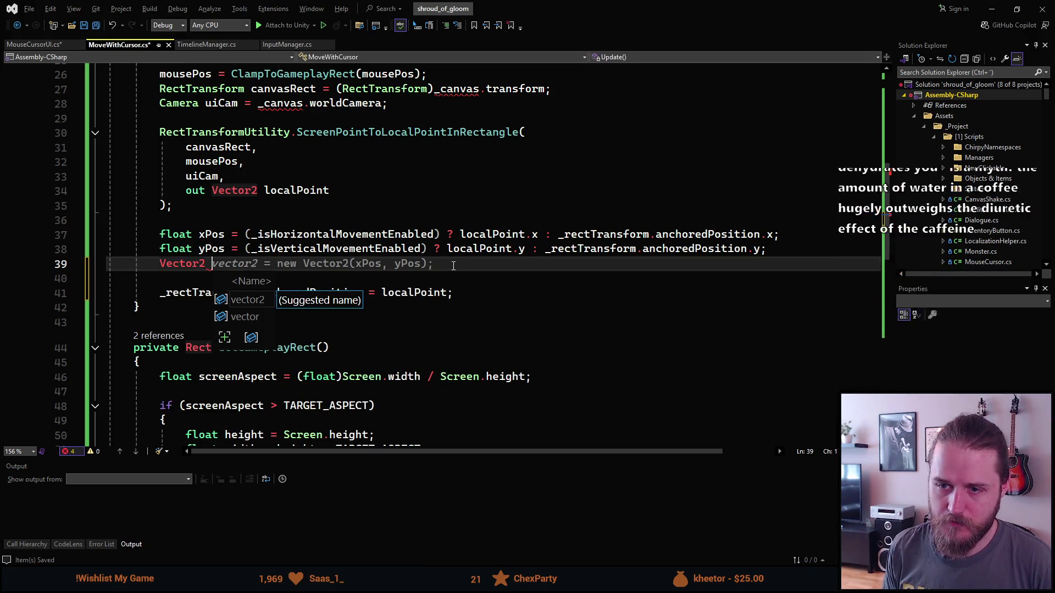
text(new)
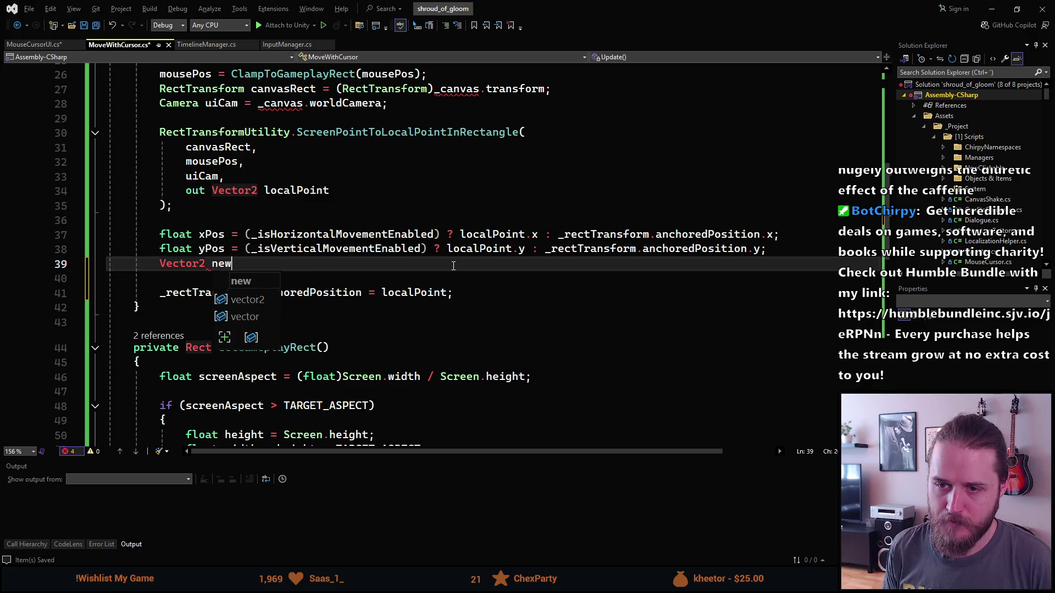
text(Position =)
key(Tab)
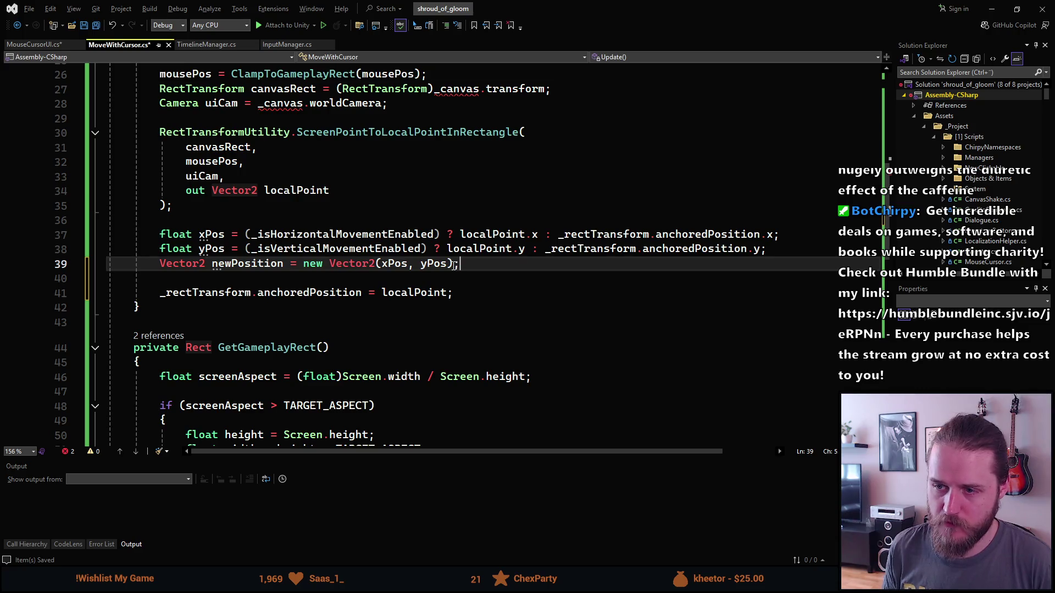
click(279, 265)
Step: Assign newPosition to anchoredPosition instead of localPoint and save MoveWithCursor.cs
double_click(413, 294)
text(newPosition)
click(371, 324)
key(ctrl+s)
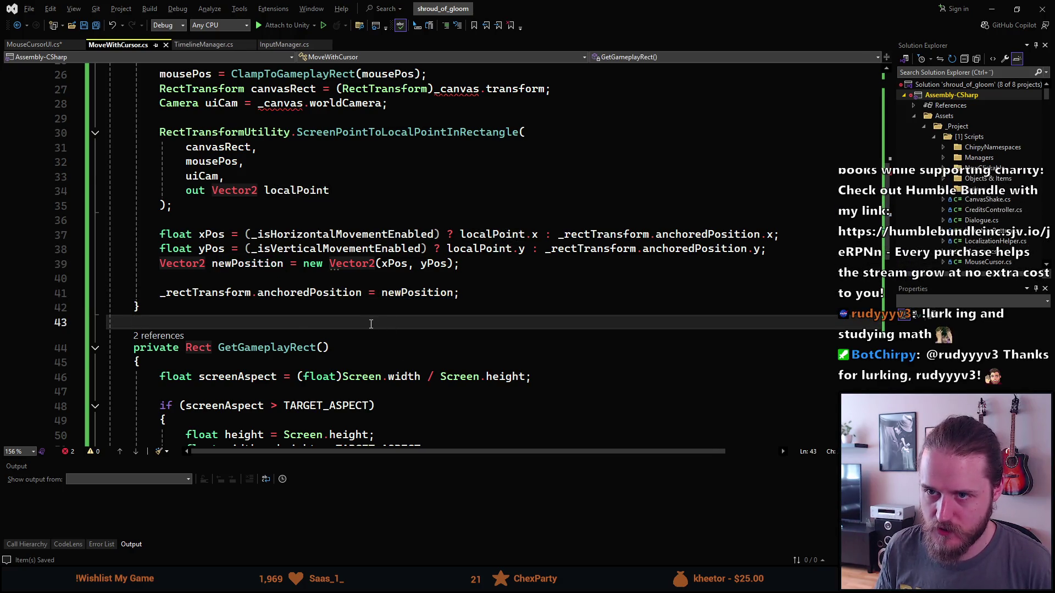
Step: Inspect the undefined _canvas reference on line 27 of Update
scroll(371, 324, up, 2)
scroll(372, 324, up, 7)
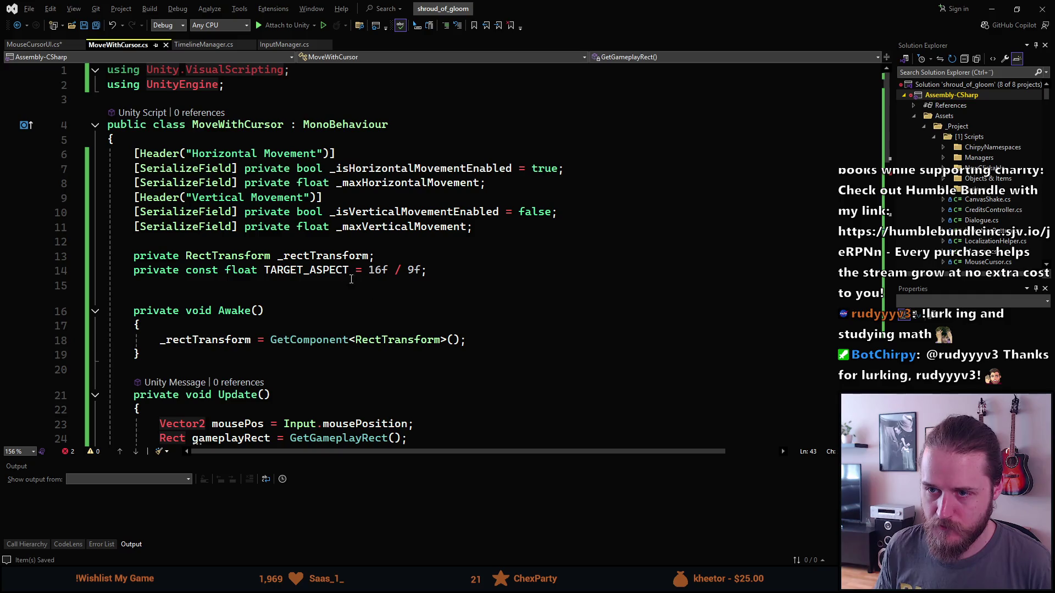
scroll(450, 269, down, 5)
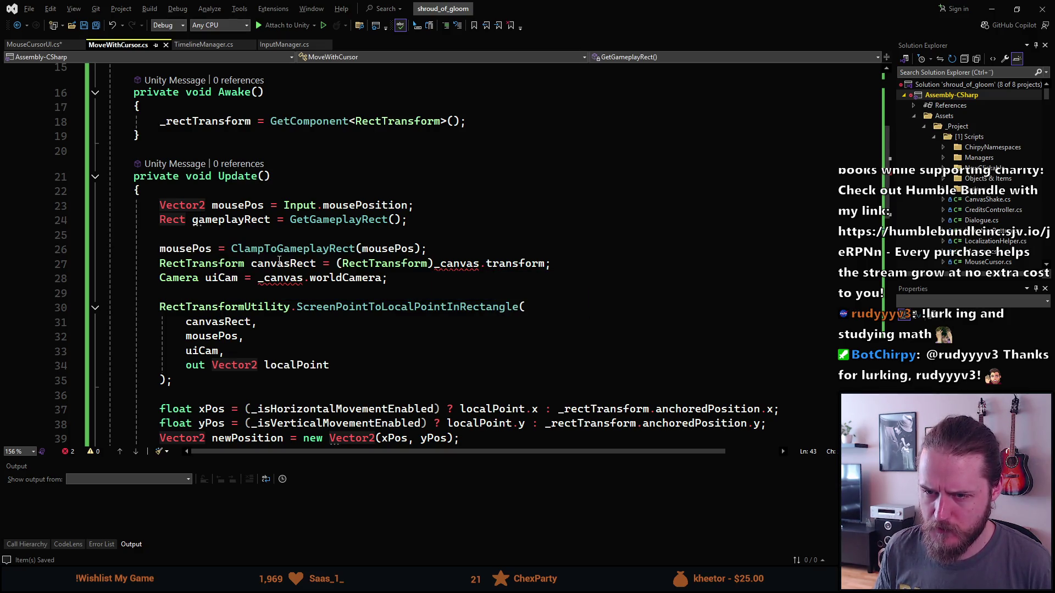
double_click(445, 264)
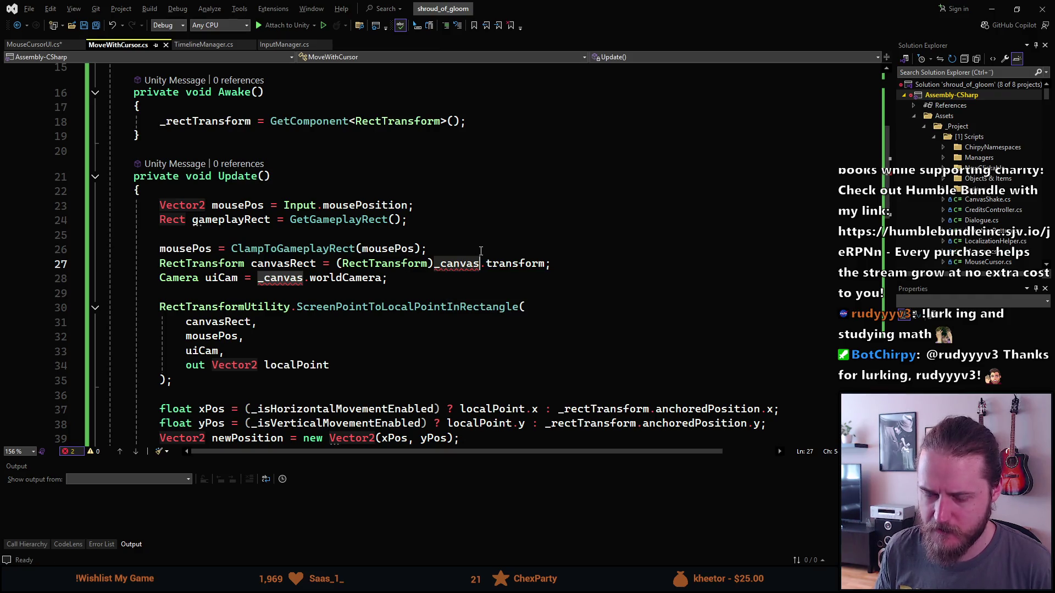
scroll(481, 250, up, 3)
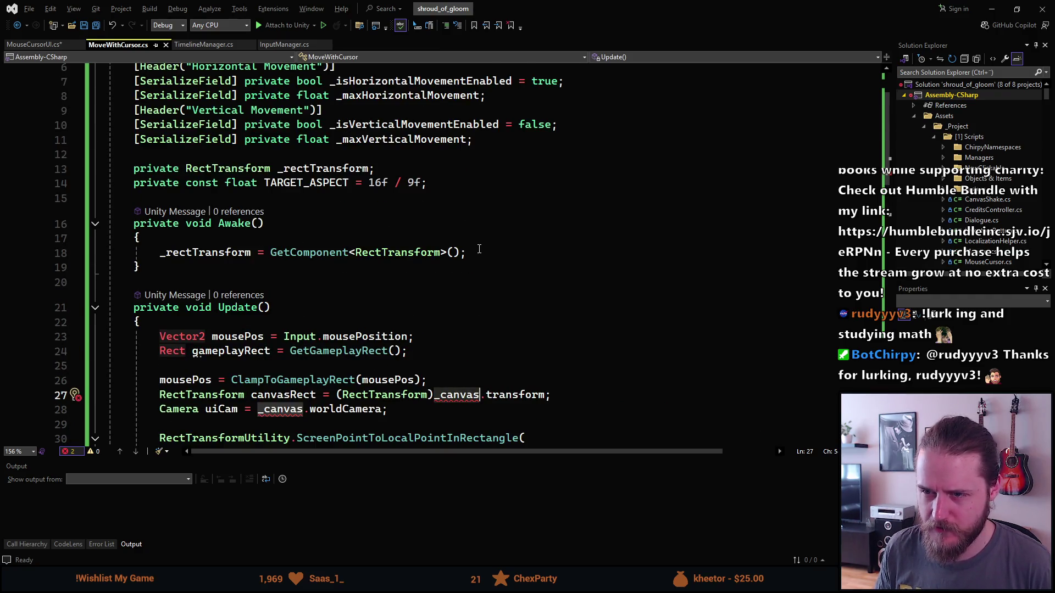
Step: Start a line below the TARGET_ASPECT declaration, type _rect, then erase it
click(459, 183)
key(Return)
text(_rect)
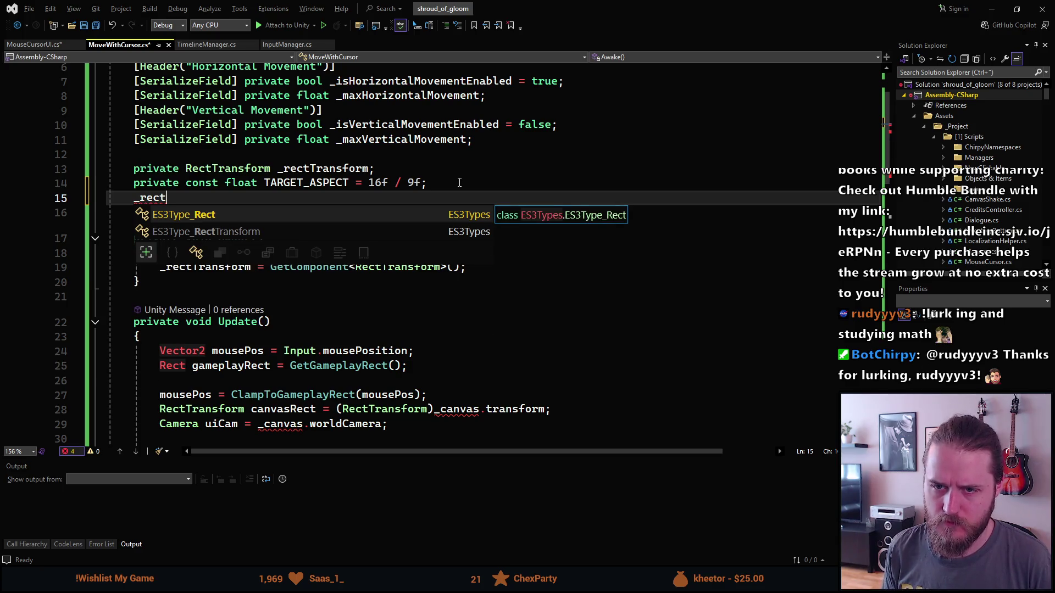
key(BackSpace)
key(BackSpace)
key(BackSpace)
Step: Try out a _rectTransform.Get line in Awake with IntelliSense, then cut it out
key(Down)
key(Down)
key(Down)
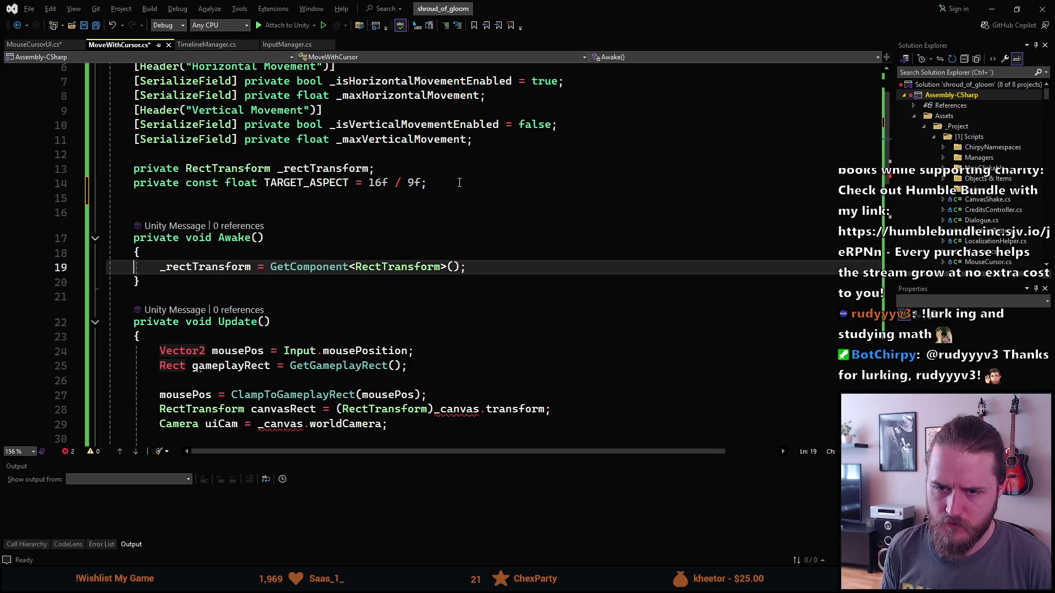
key(Return)
key(Up)
text(_rectTransform.canv)
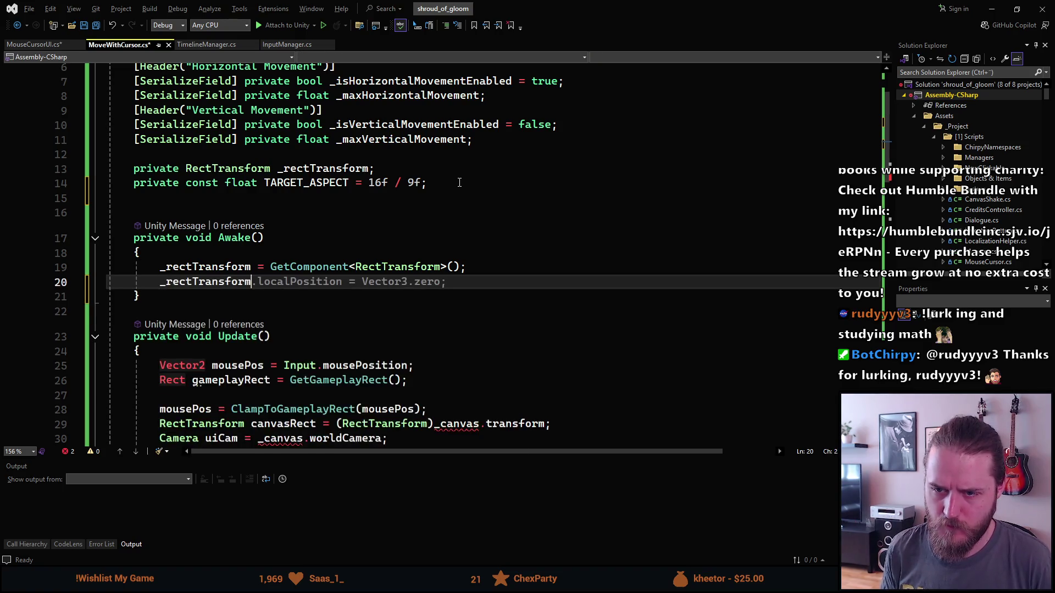
key(BackSpace)
key(BackSpace)
key(BackSpace)
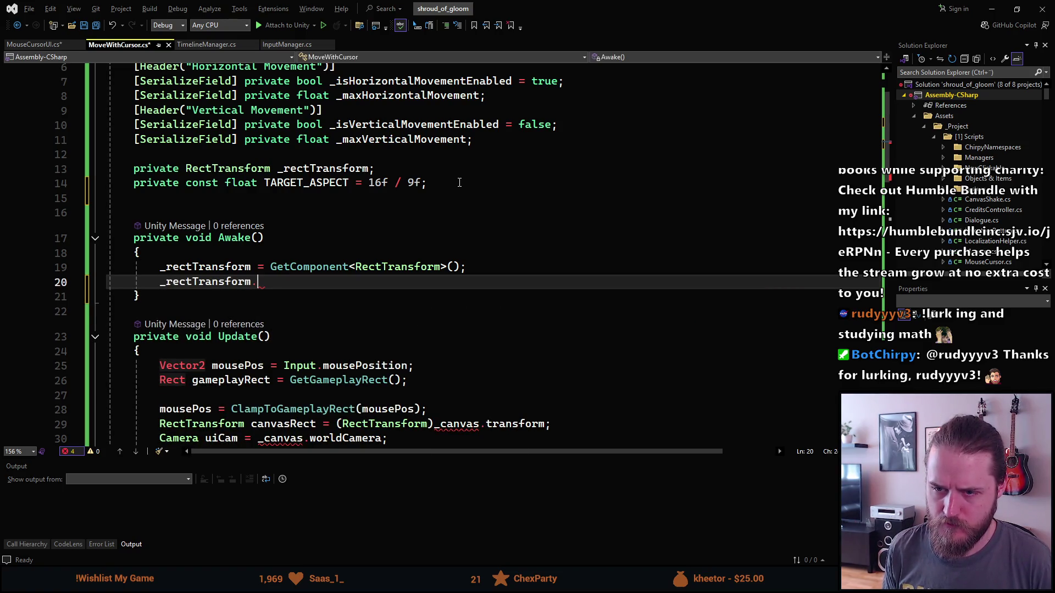
text(Get)
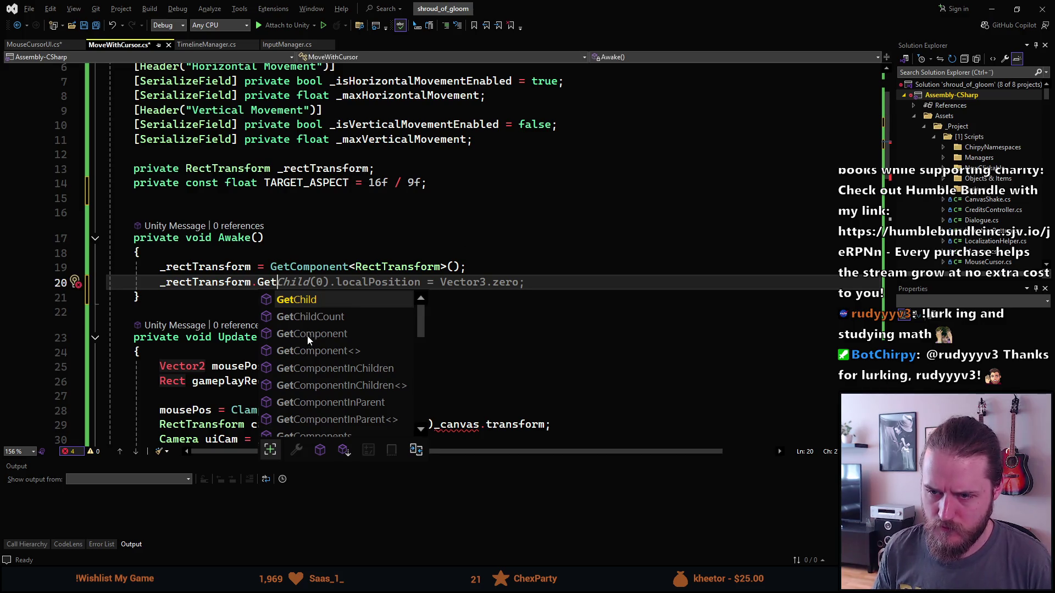
scroll(308, 345, down, 3)
scroll(309, 349, down, 1)
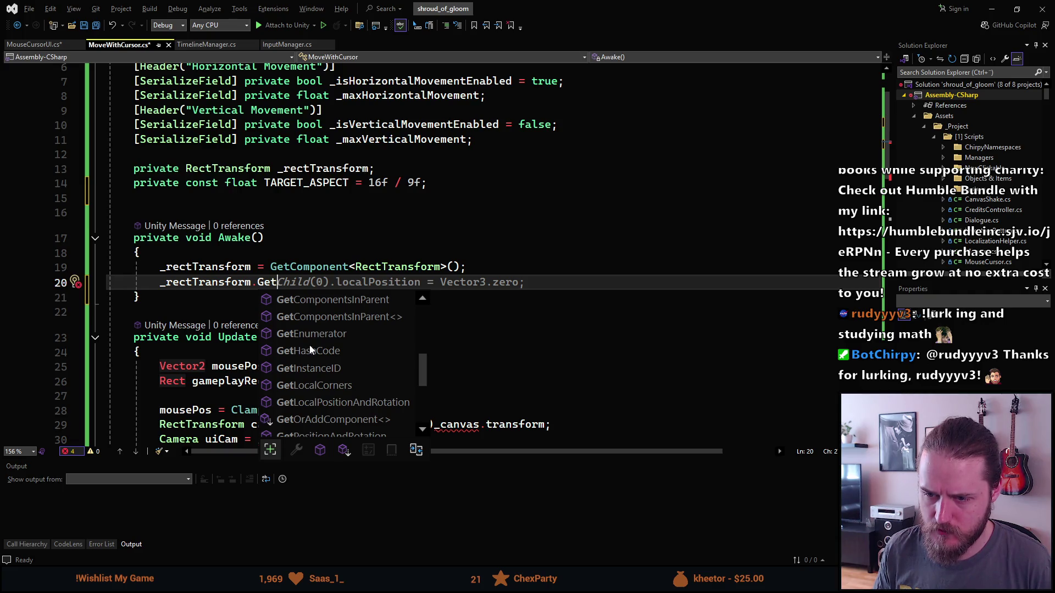
scroll(309, 348, down, 1)
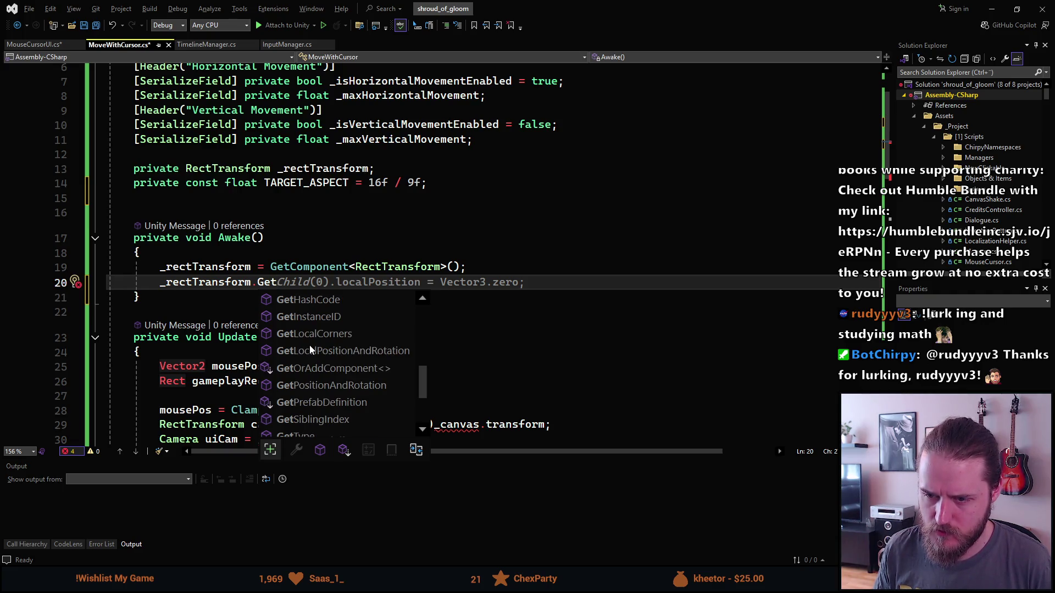
scroll(310, 349, down, 2)
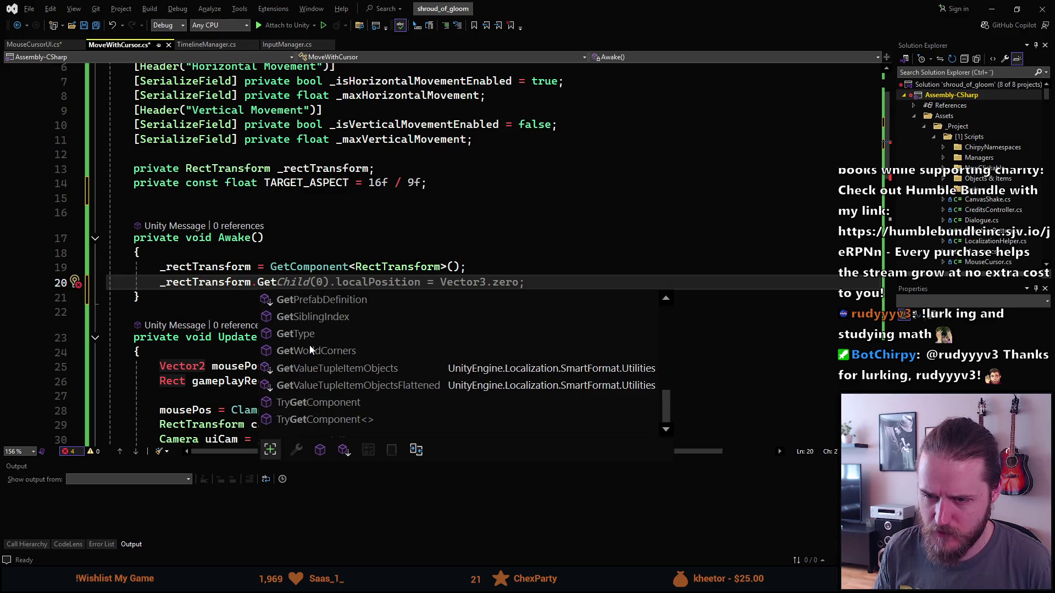
click(305, 252)
click(285, 280)
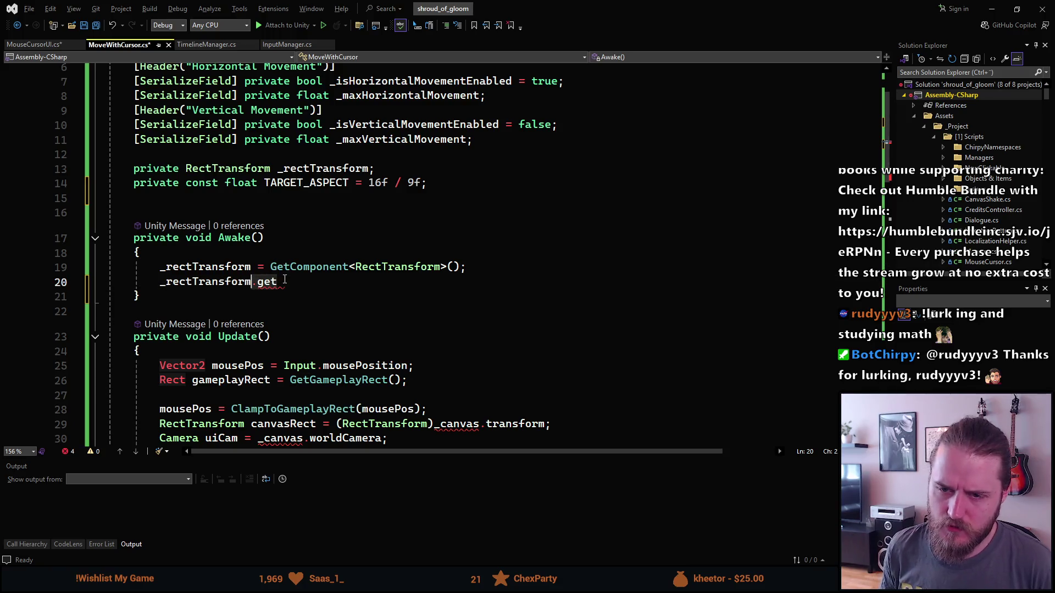
key(ctrl+x)
Step: Open a blank line between the _rectTransform and TARGET_ASPECT declarations
key(Up)
key(Up)
key(Up)
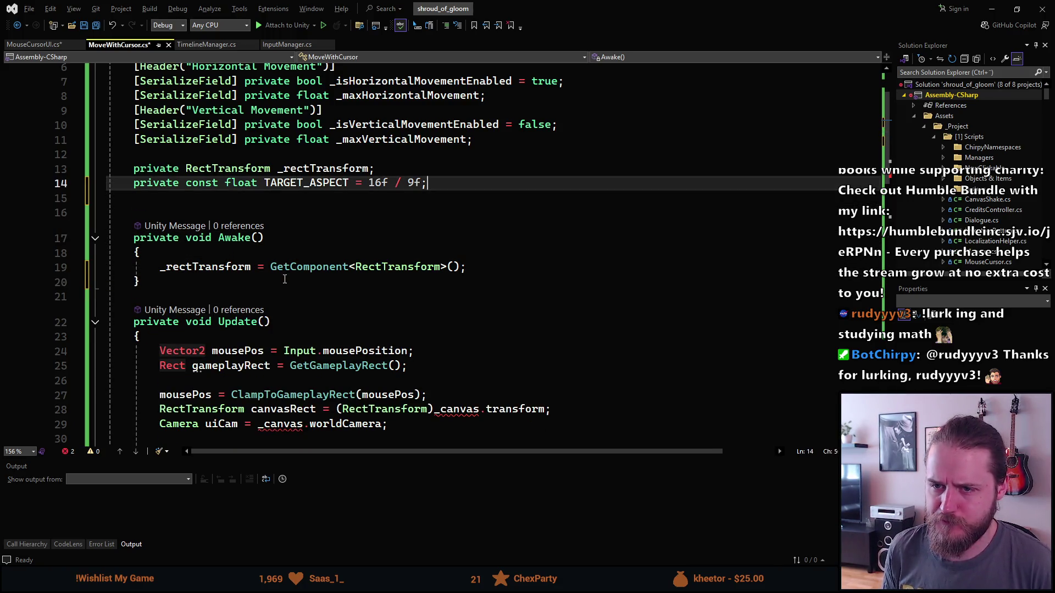
key(Up)
key(End)
key(Return)
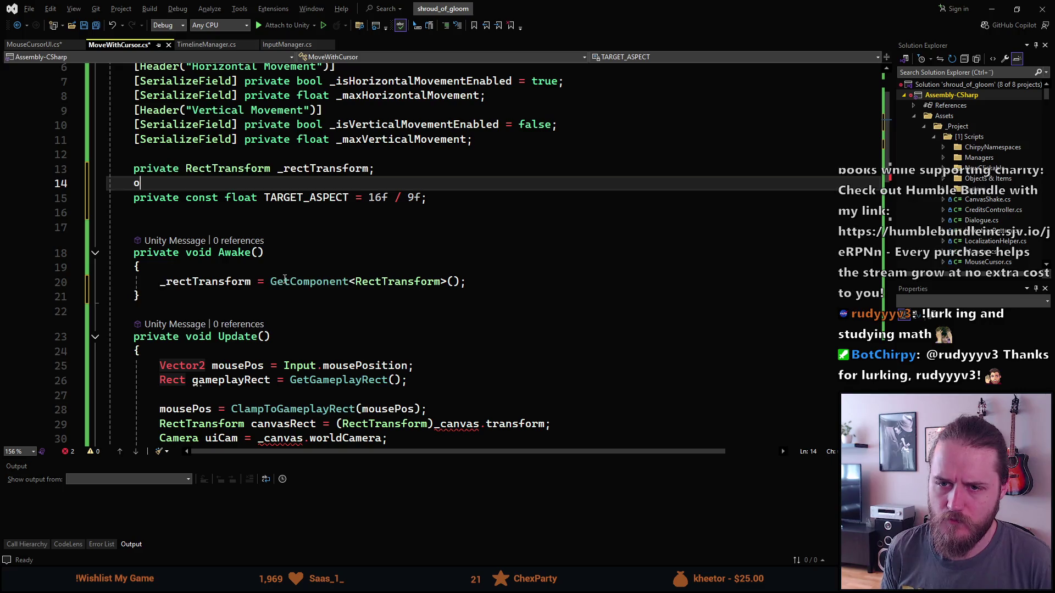
Step: Declare private Canvas _canvas; on line 14 and save MoveWithCursor.cs
text(private Canvas)
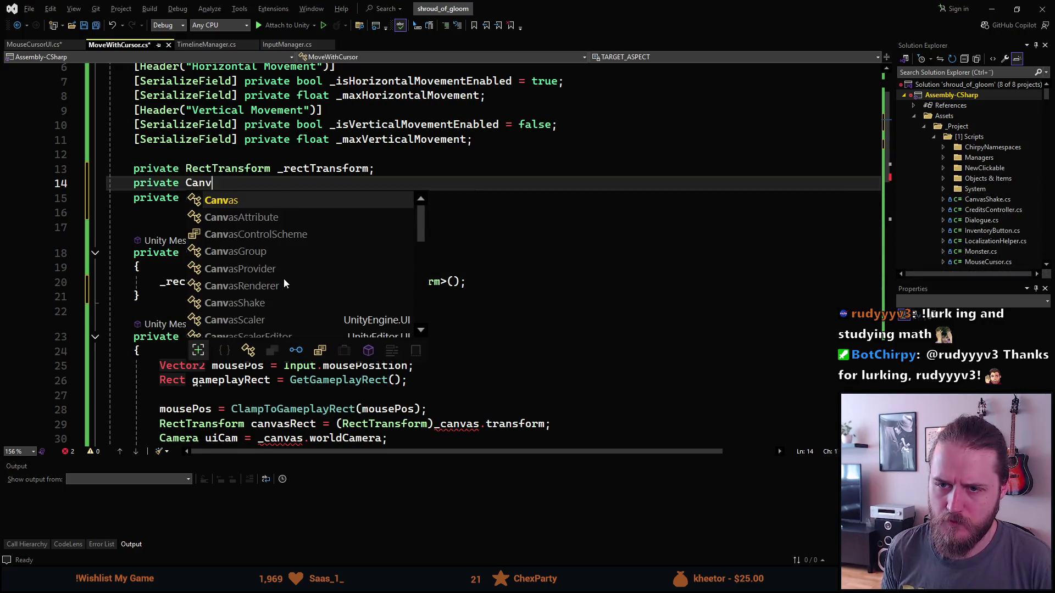
key(Tab)
key(Tab)
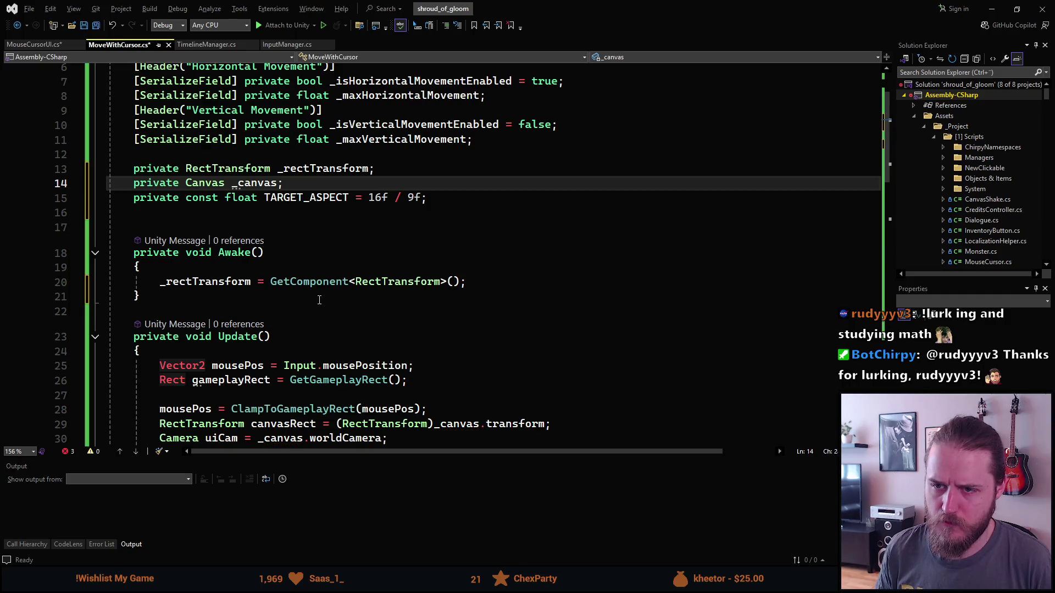
scroll(323, 300, down, 1)
scroll(322, 300, down, 5)
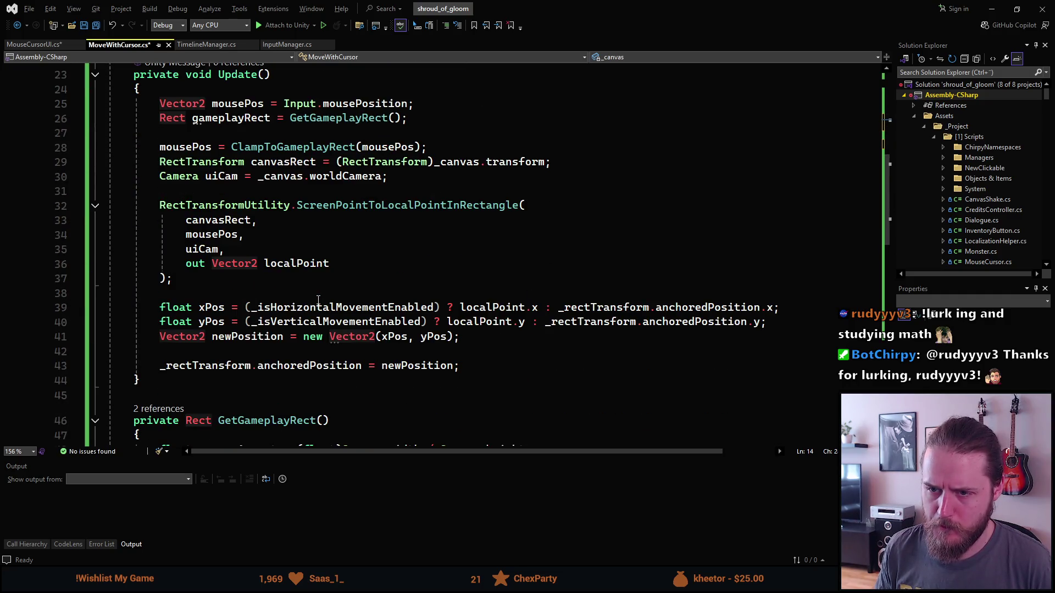
scroll(318, 300, down, 1)
scroll(318, 299, down, 9)
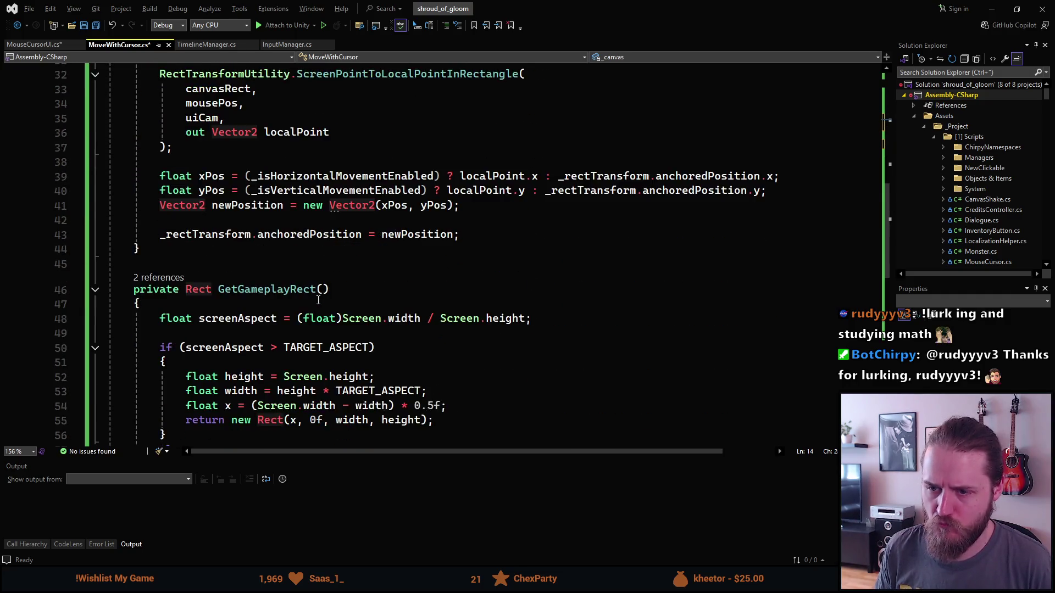
scroll(318, 300, up, 16)
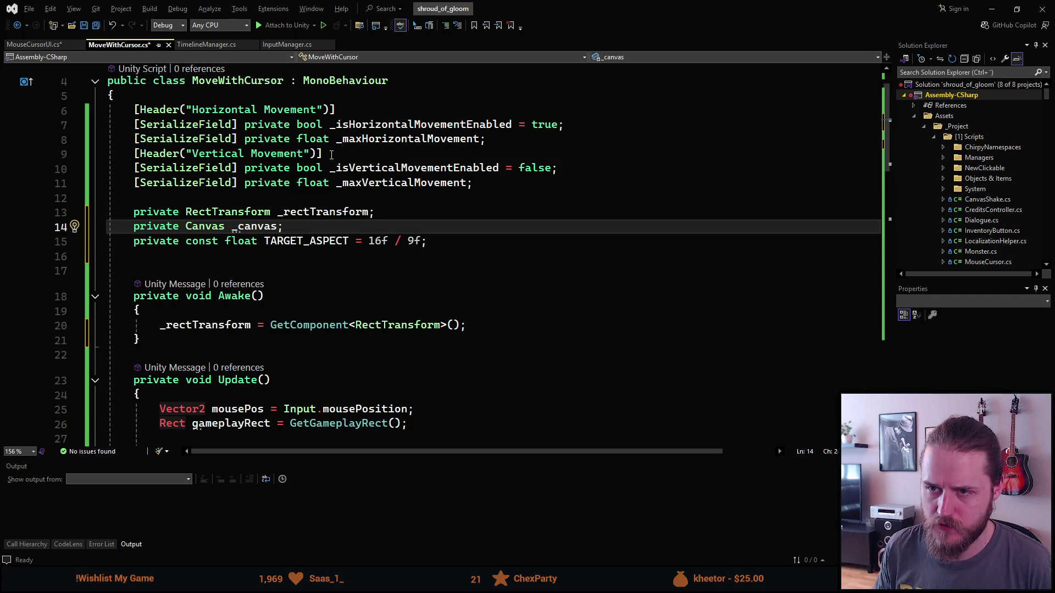
key(ctrl+s)
Step: In MouseCursorUI.cs, undo and redo the GetGameplayRect indentation, then save
click(43, 45)
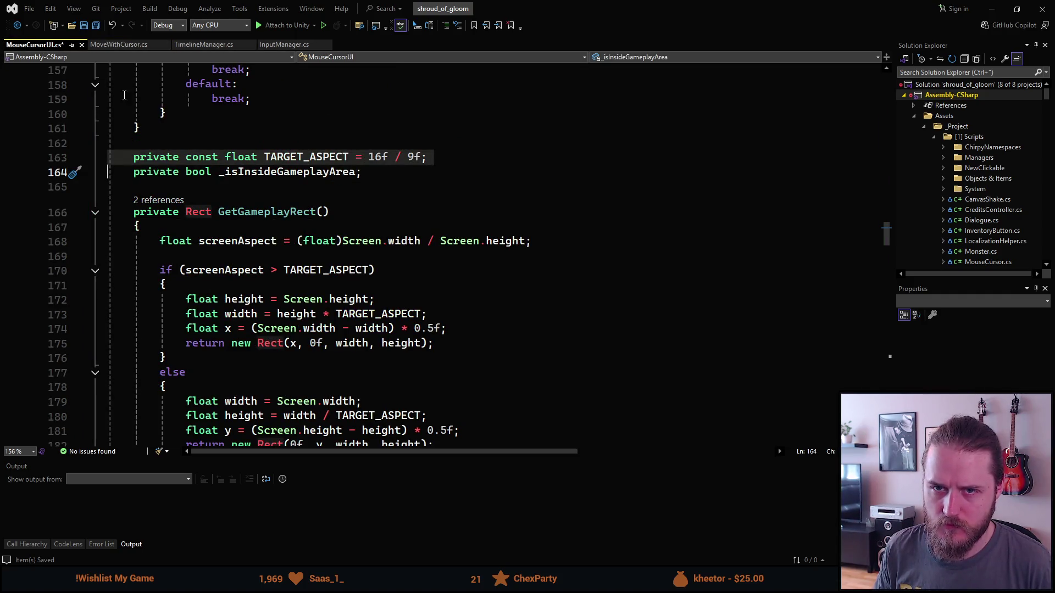
key(ctrl+Tab)
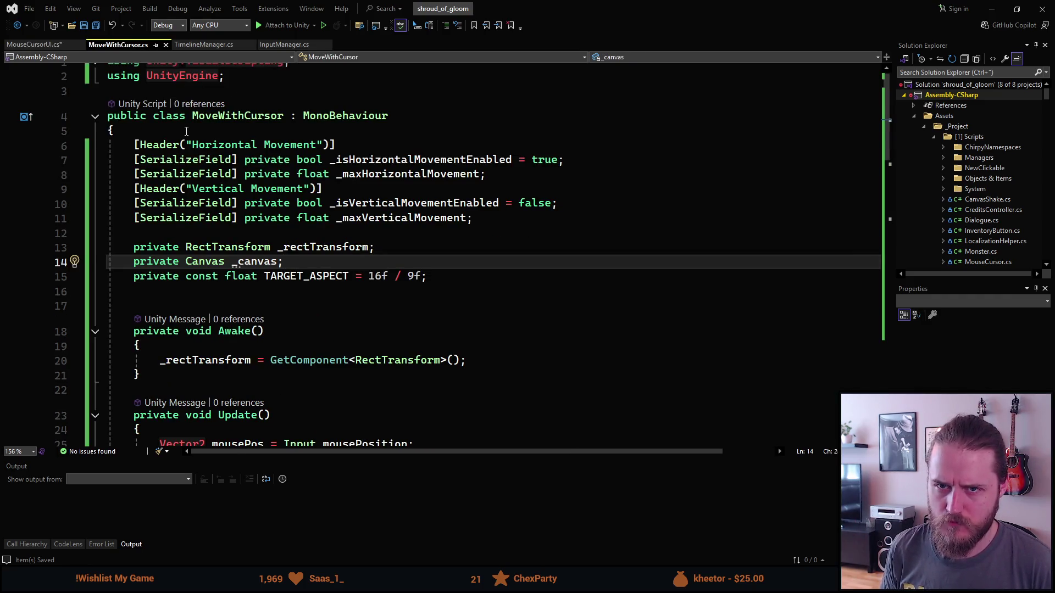
key(ctrl+Tab)
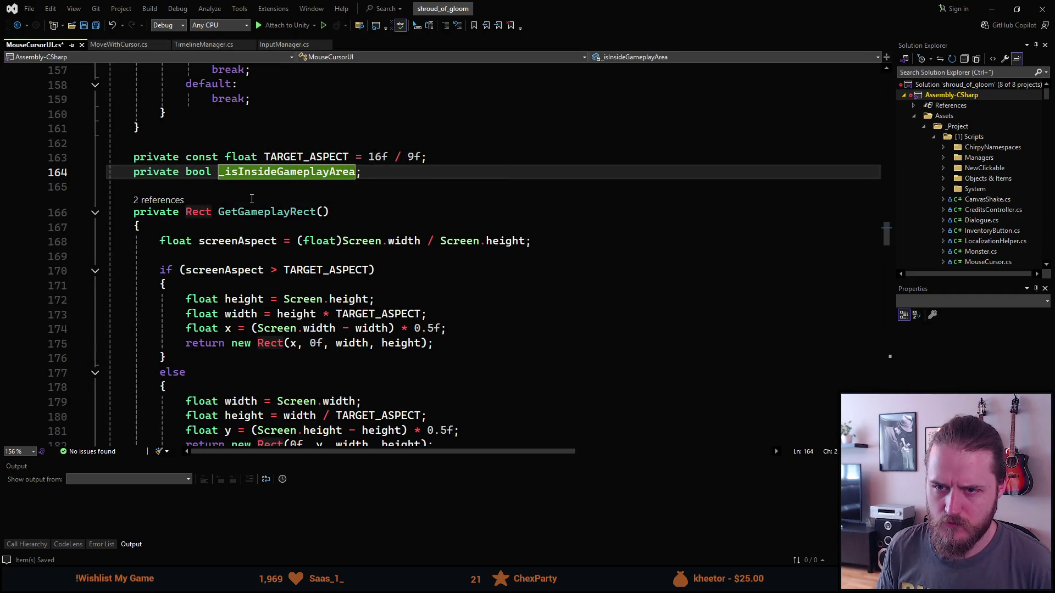
key(ctrl+z)
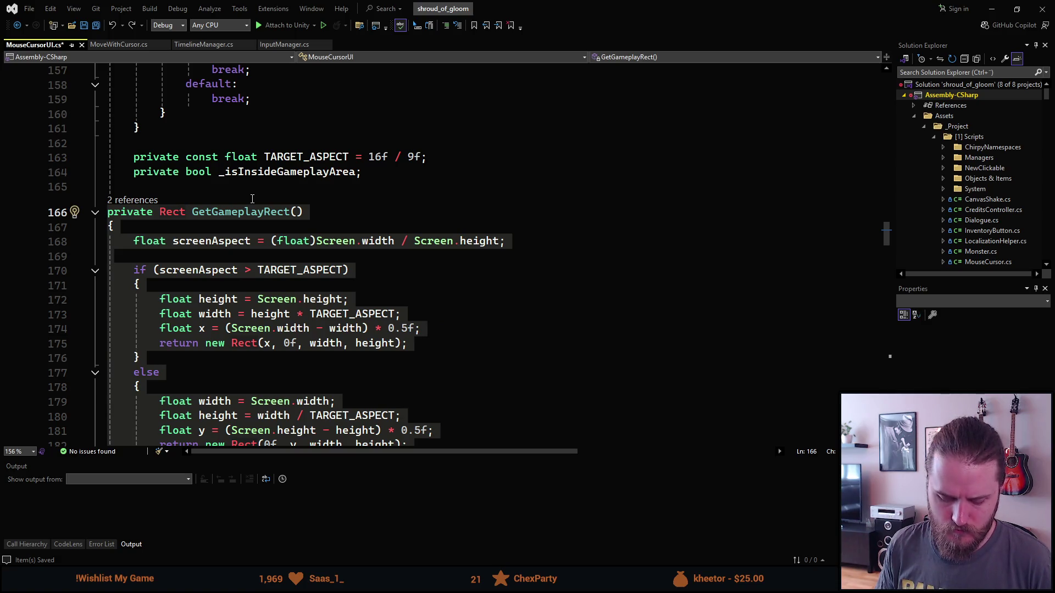
key(ctrl+y)
key(ctrl+s)
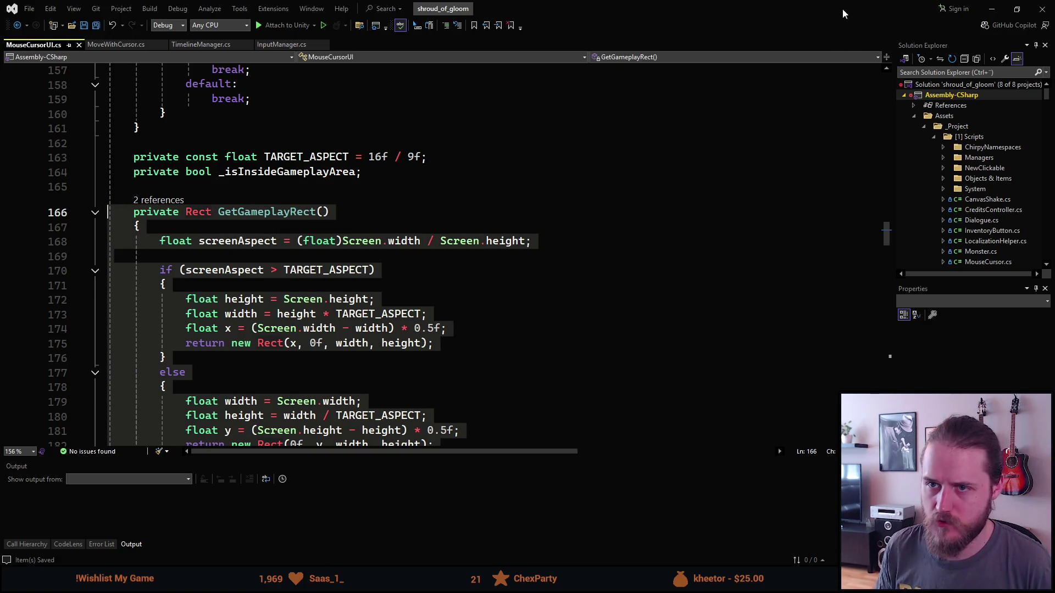
click(991, 9)
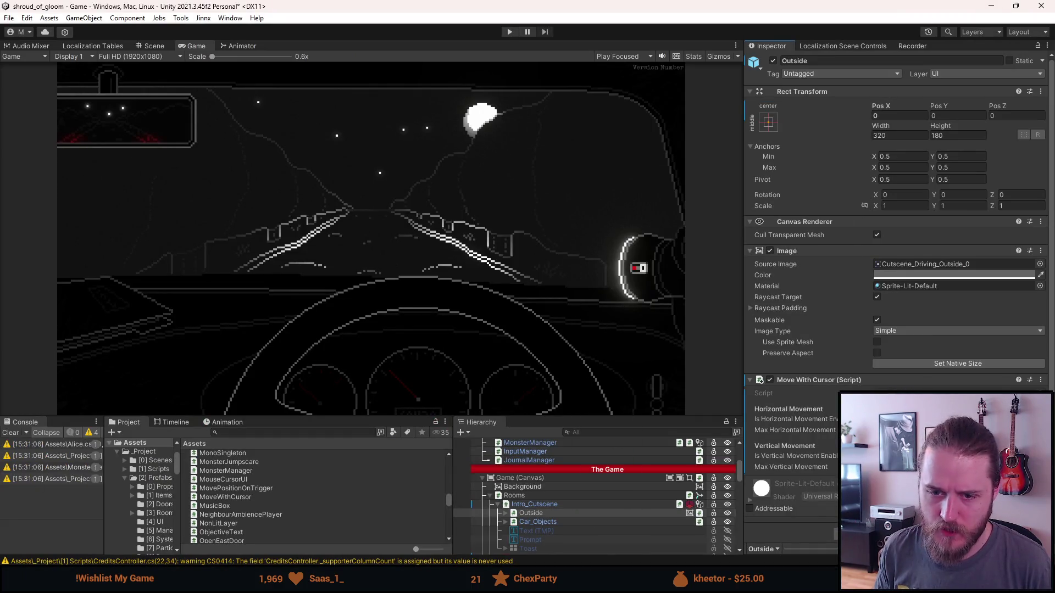
Step: Clear Unity's console warnings, run a play test, and return to Visual Studio
click(10, 433)
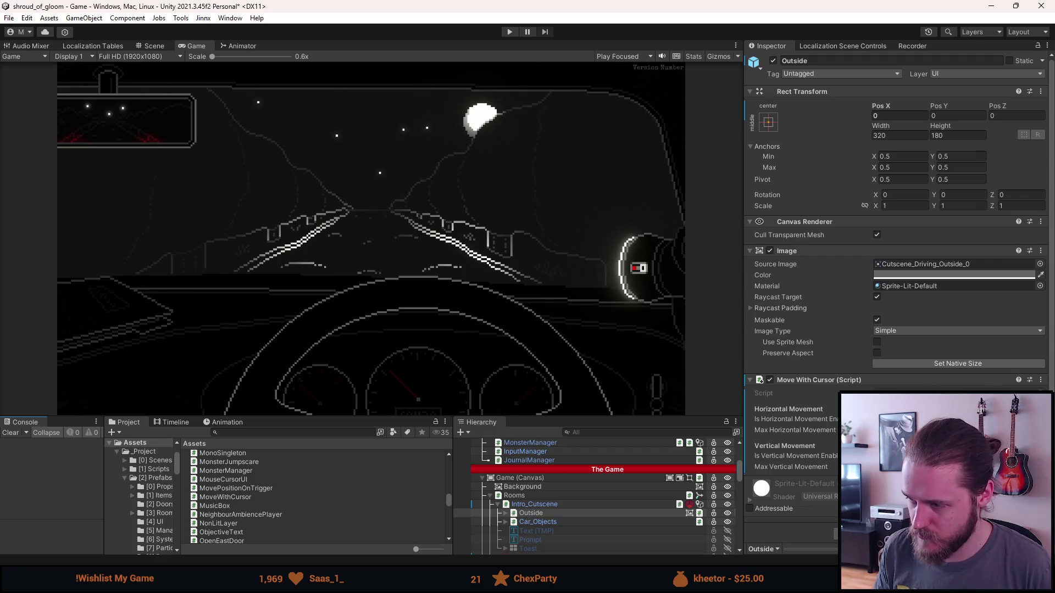
click(508, 32)
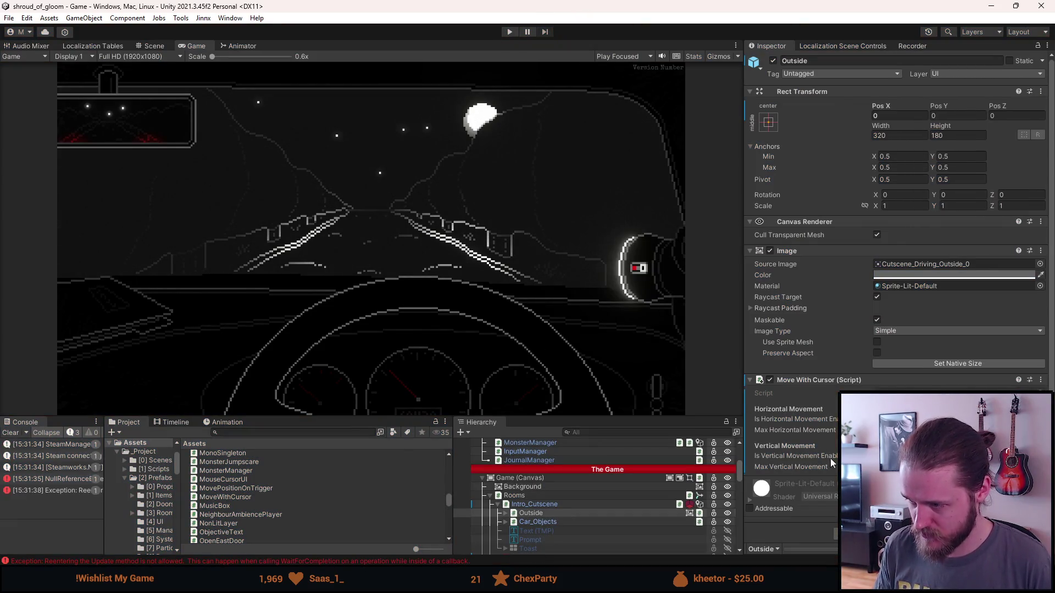
key(alt+Tab)
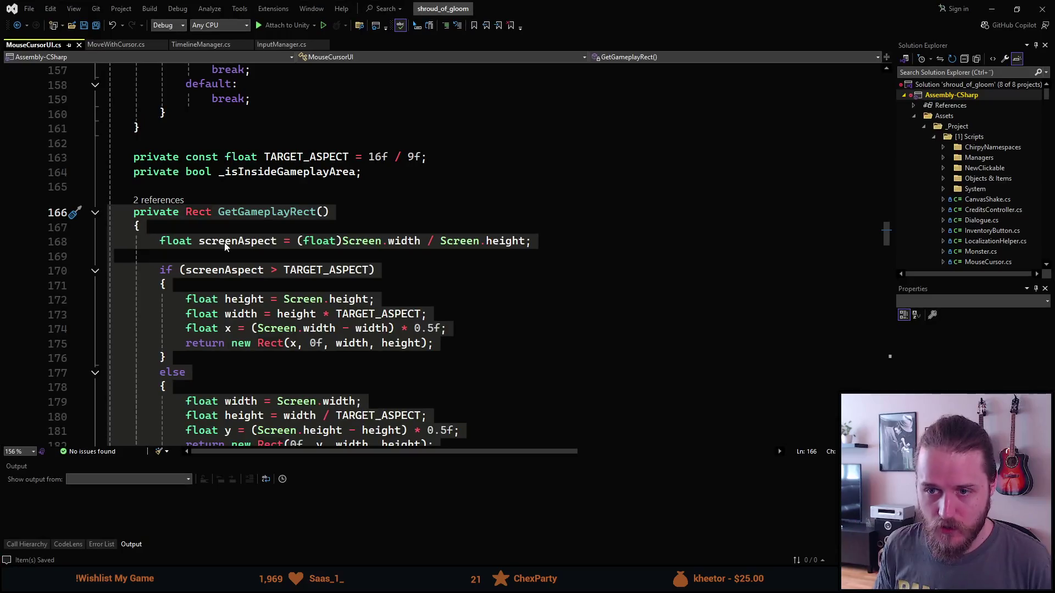
Step: Move _canvas to the class top as a [SerializeField] private Canvas field and save
scroll(221, 240, up, 3)
scroll(269, 243, up, 5)
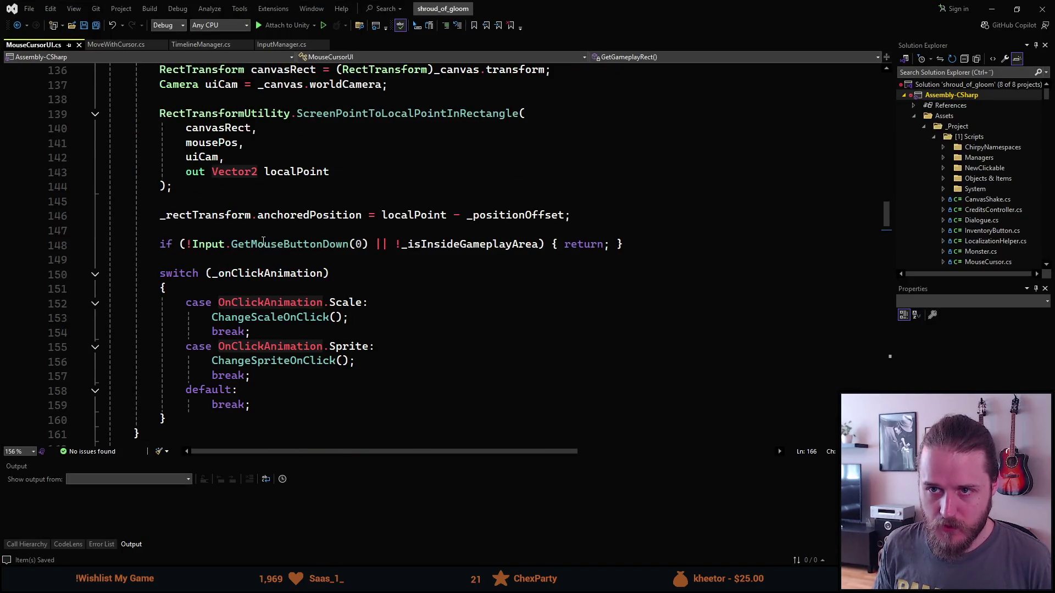
click(124, 43)
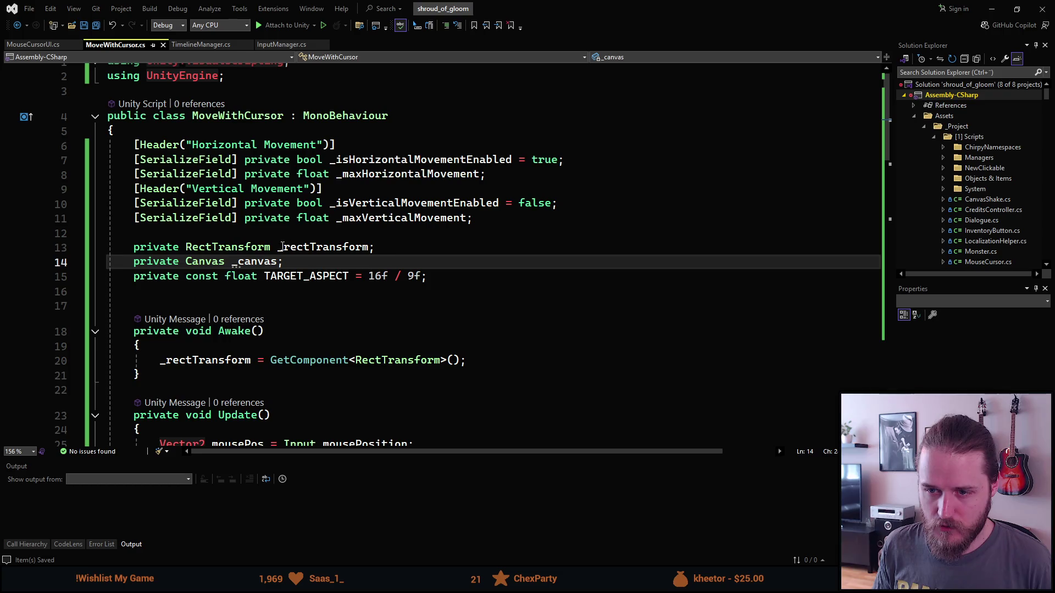
click(134, 262)
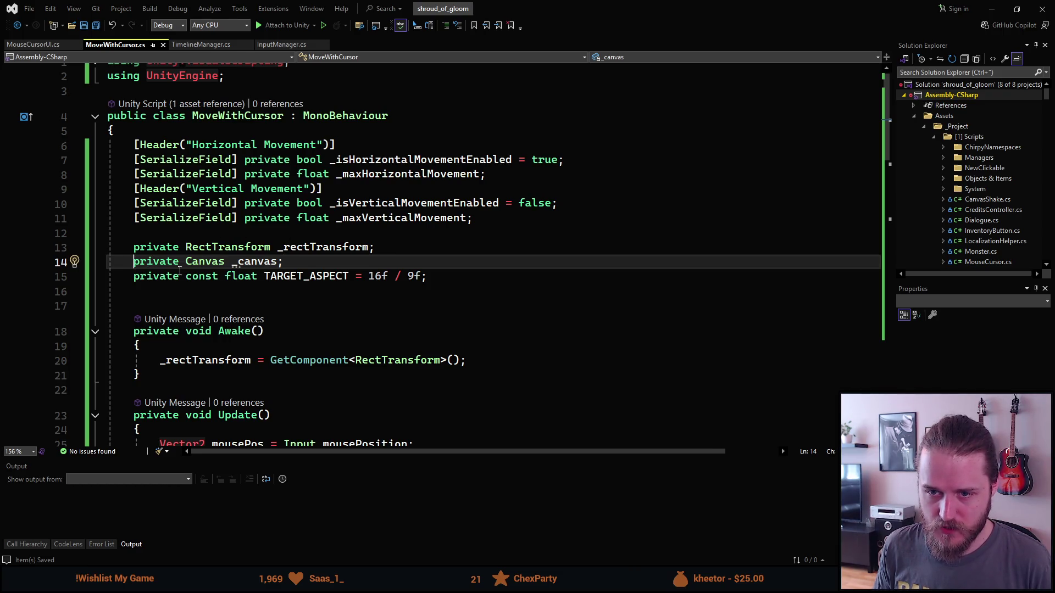
key(alt+Up)
key(alt+Up)
key(alt+Up)
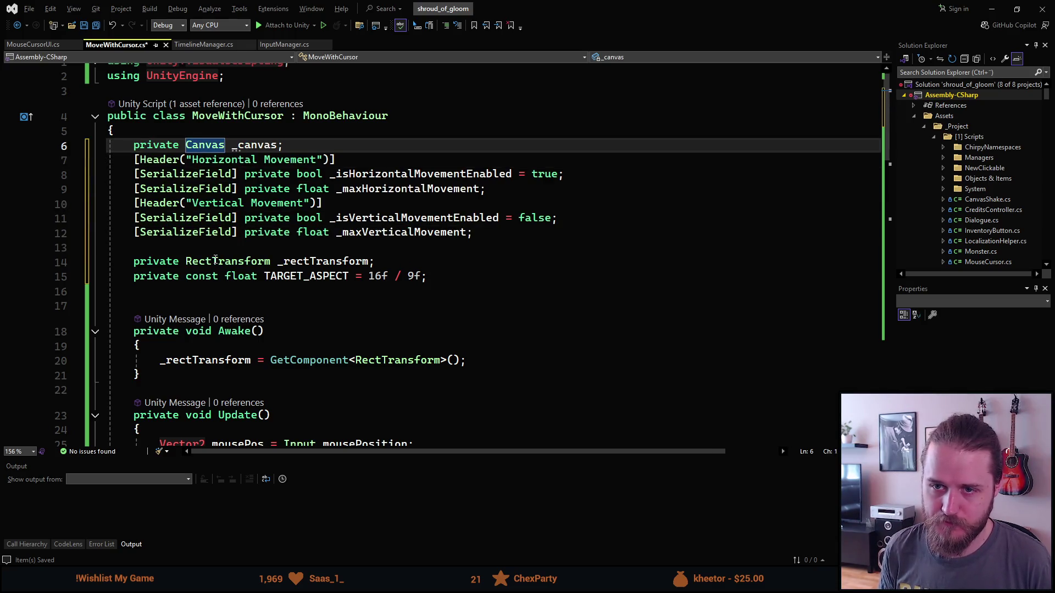
text(sf)
key(Tab)
key(Tab)
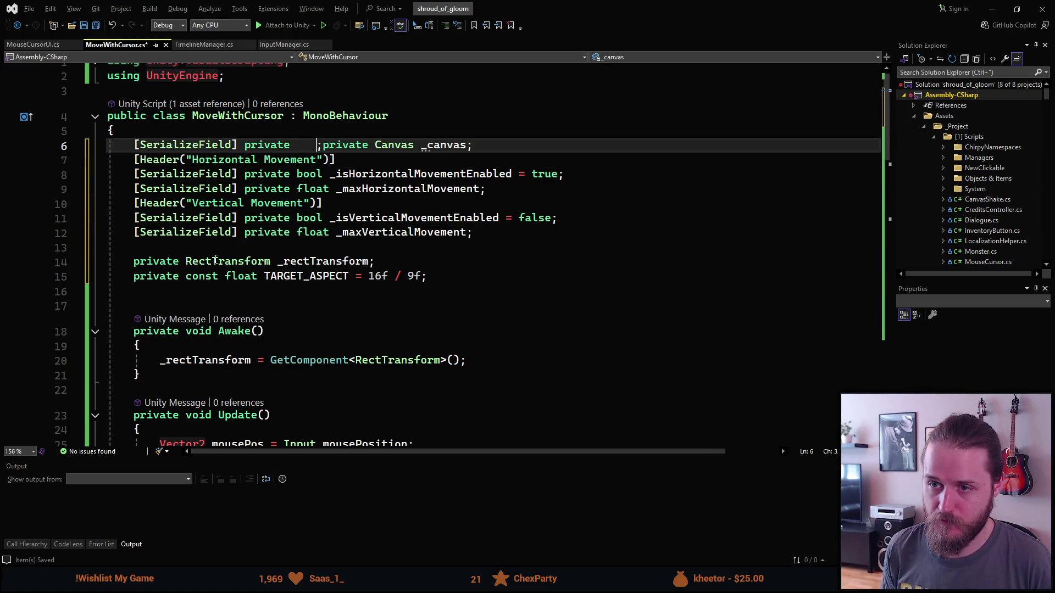
key(Delete)
key(Delete)
key(Delete)
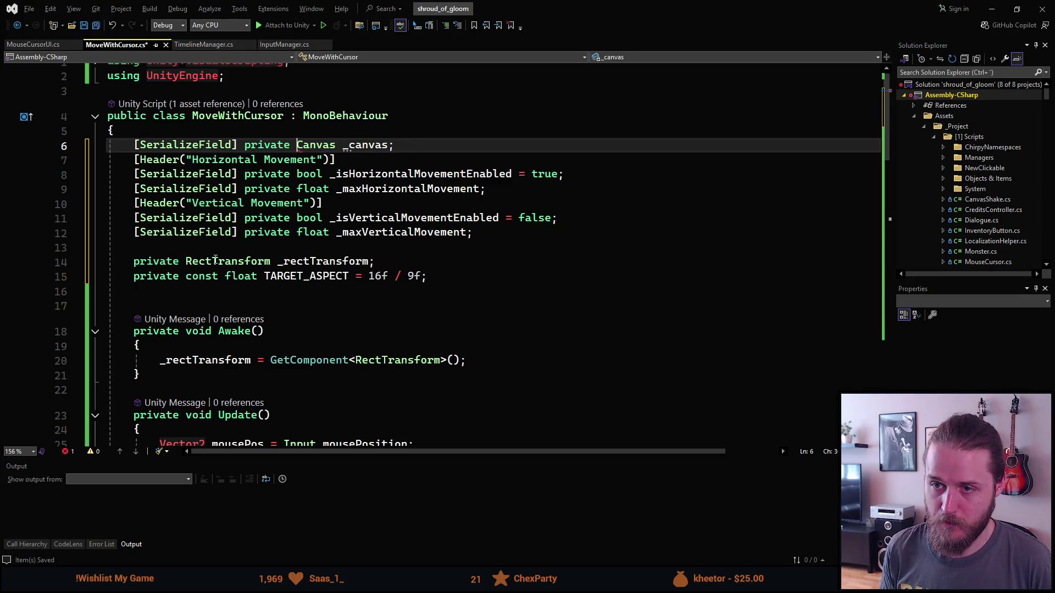
key(ctrl+s)
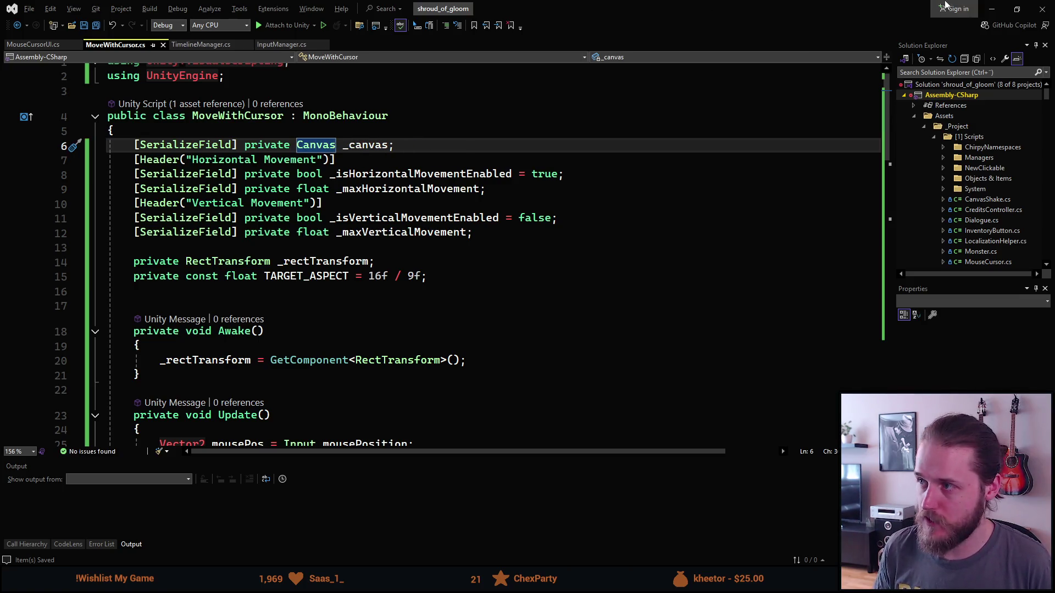
click(992, 8)
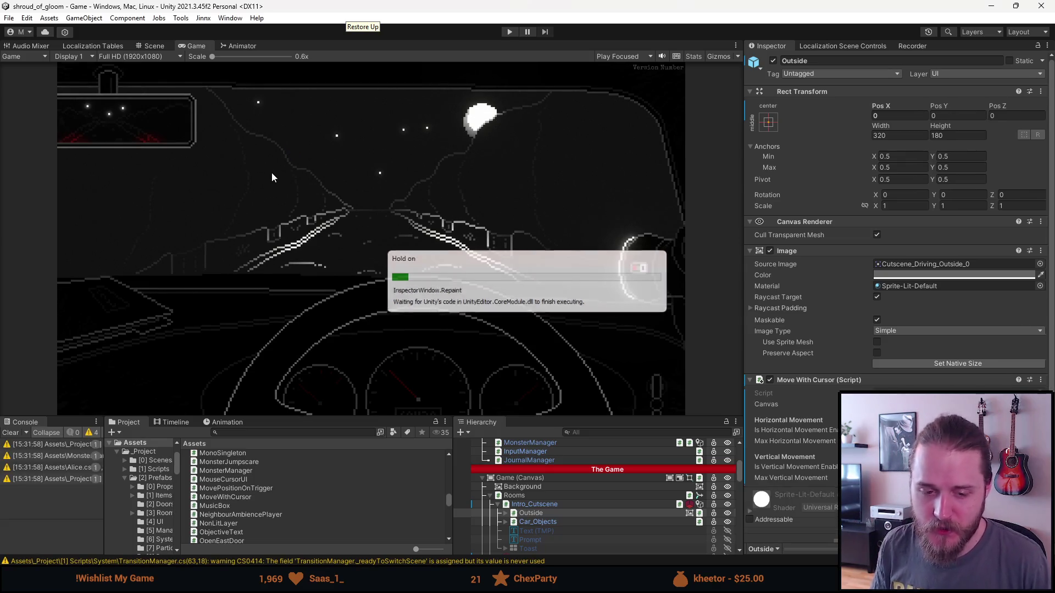
Step: Play-test, read the unassigned _canvas error, stop play, and clear the console
click(509, 32)
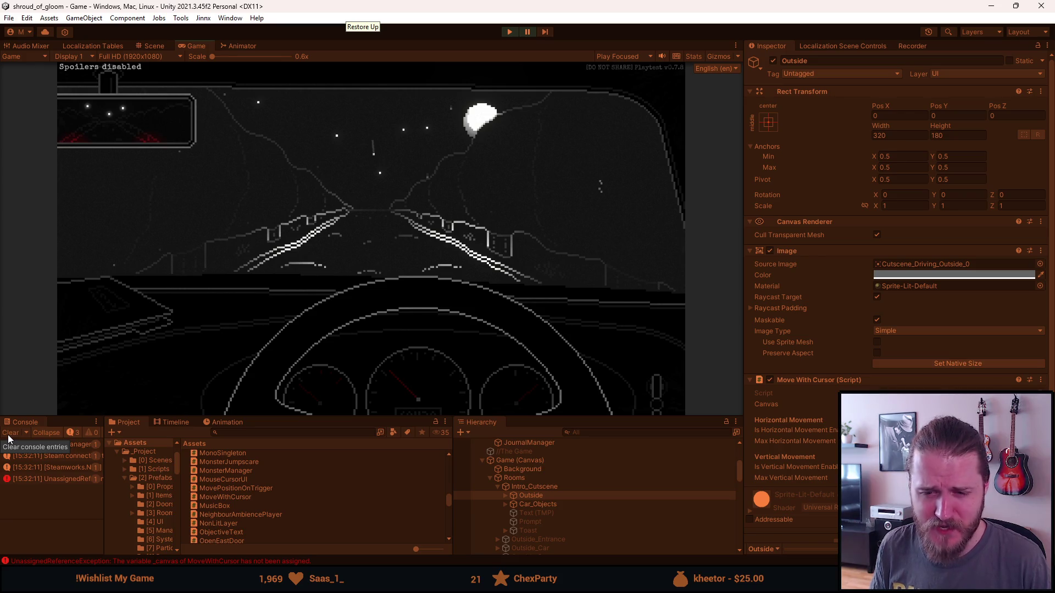
click(37, 476)
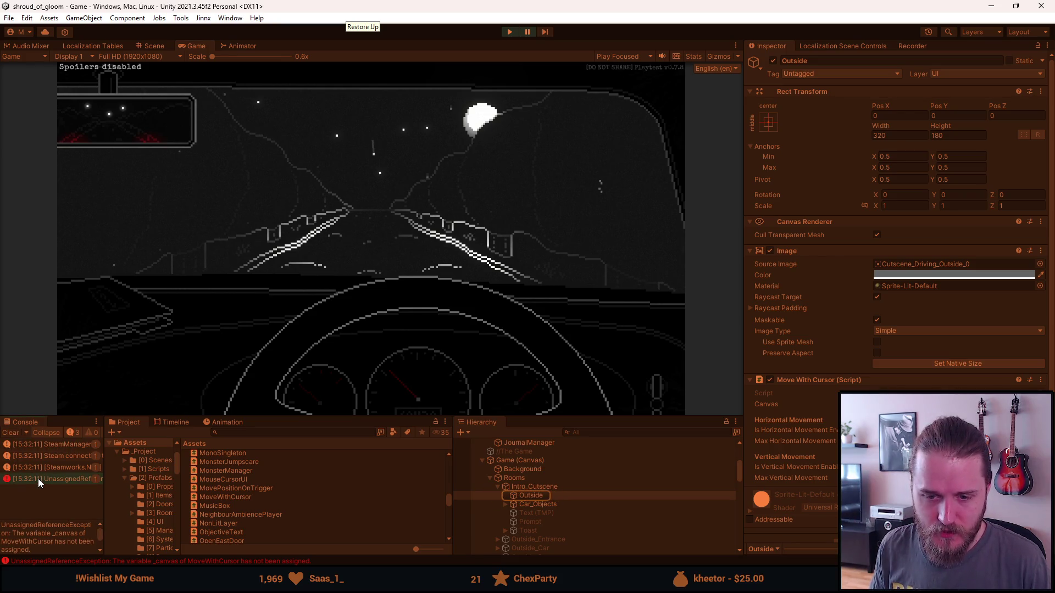
click(510, 32)
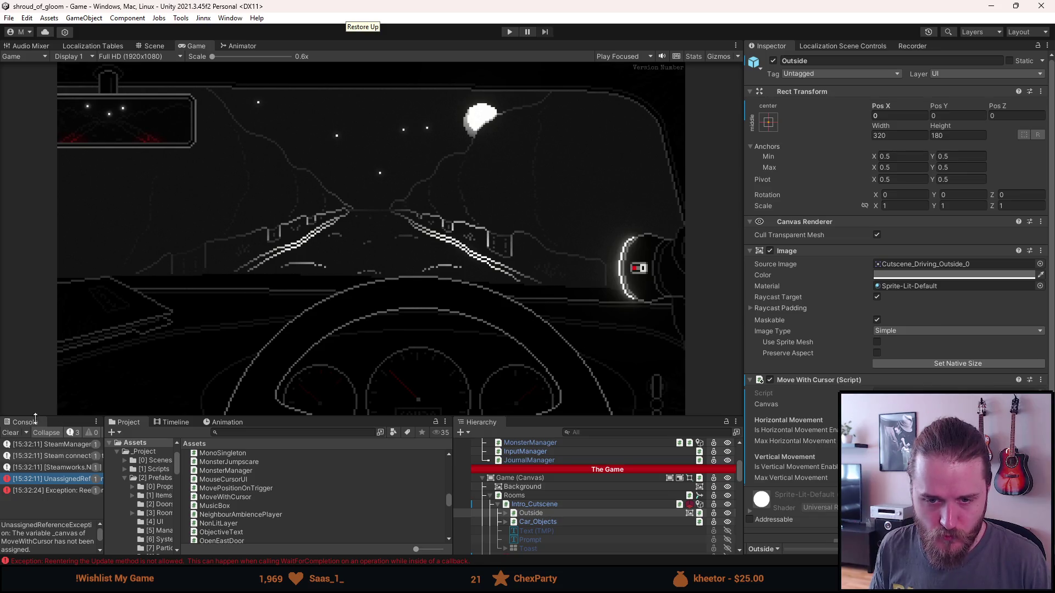
click(15, 435)
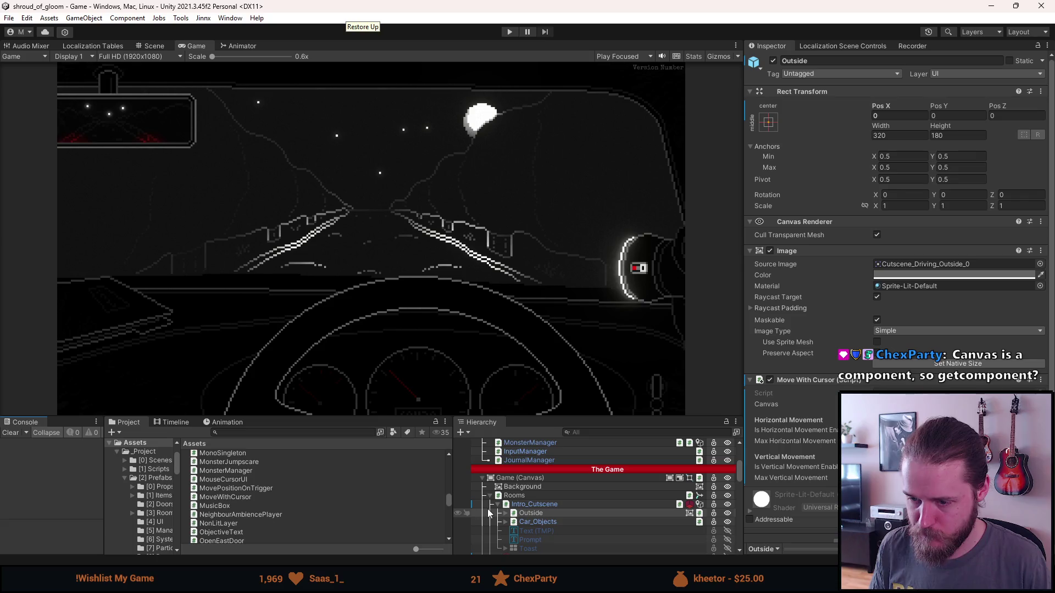
mouse_move(322, 582)
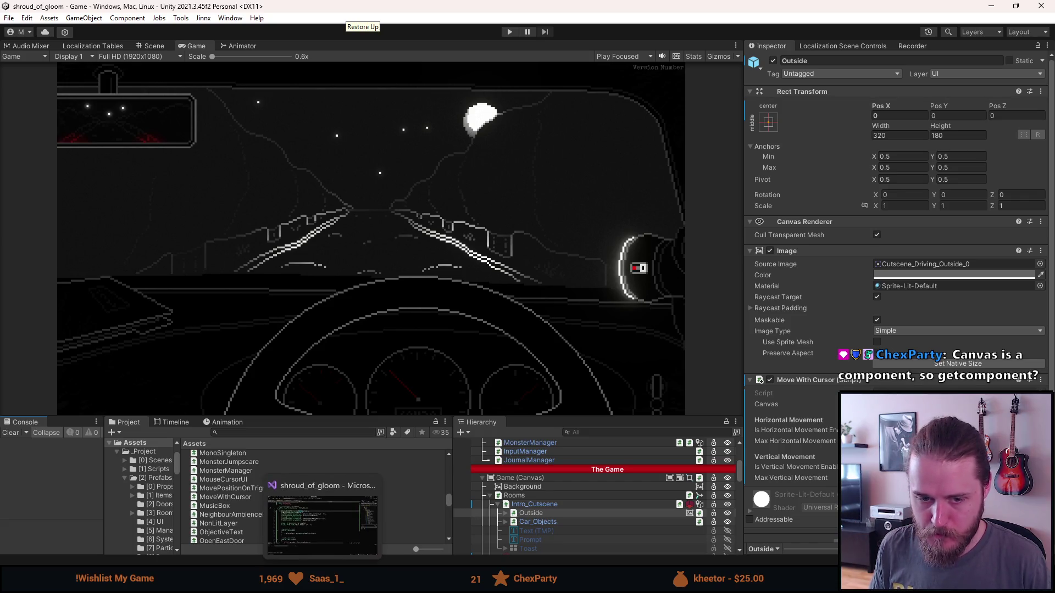
click(291, 502)
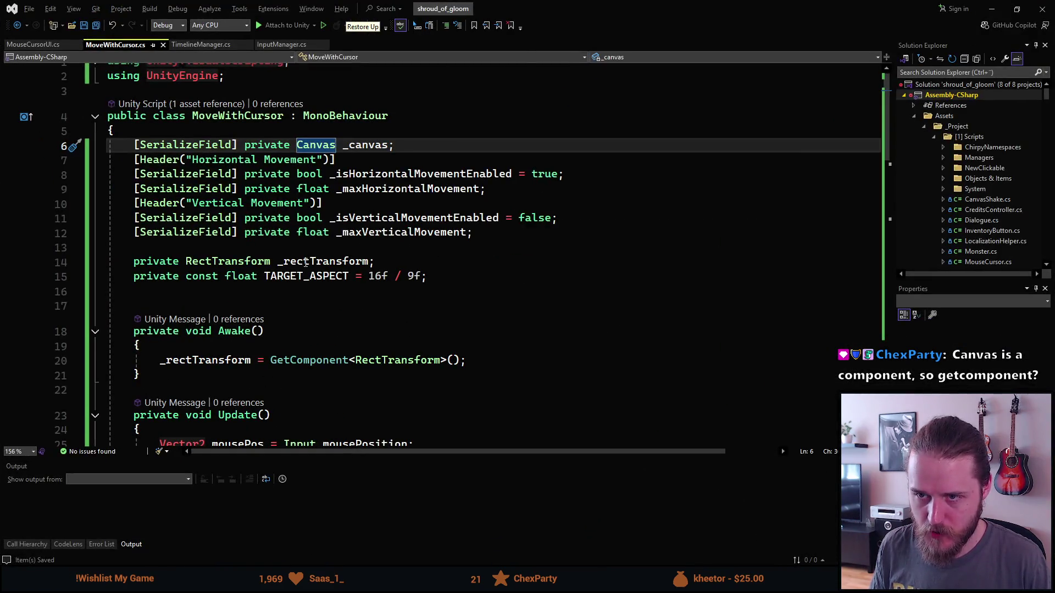
Step: Add a transform.GetComponentInParent call on a new line in Awake
scroll(282, 298, down, 4)
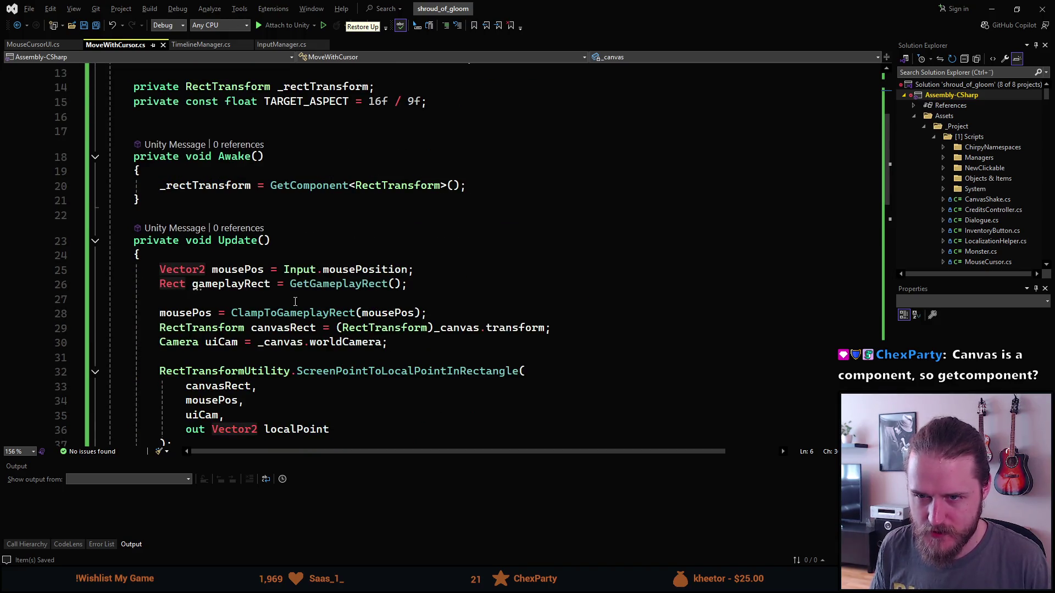
scroll(295, 302, up, 4)
scroll(331, 229, down, 4)
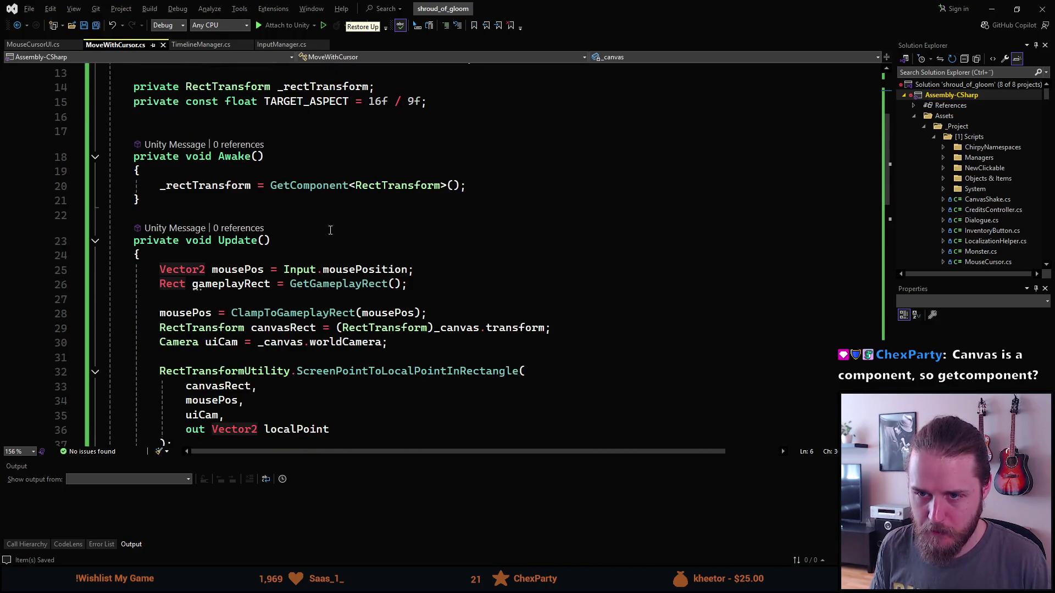
click(476, 185)
key(Return)
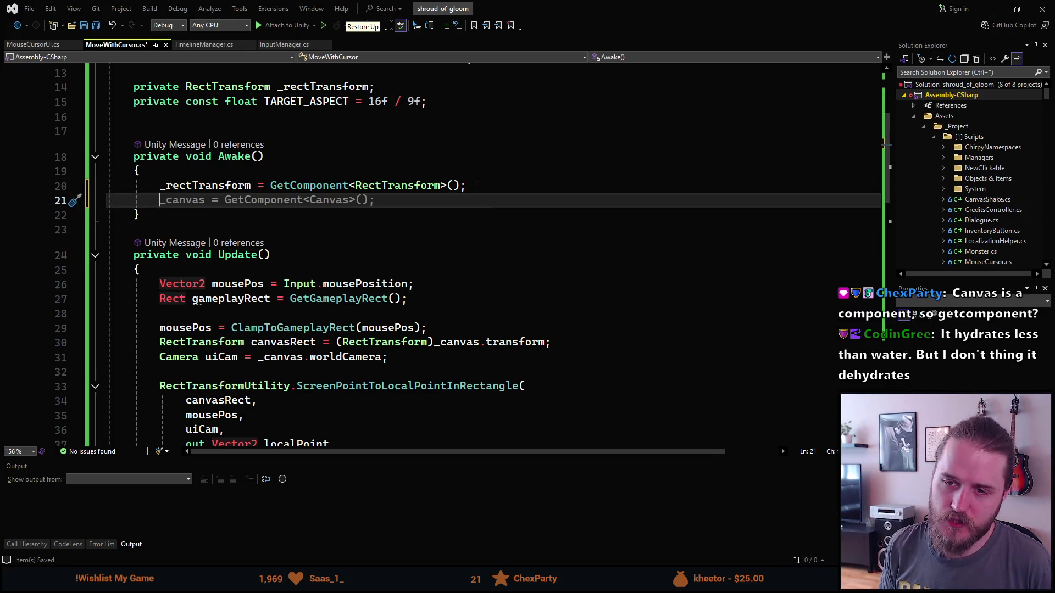
text(tran)
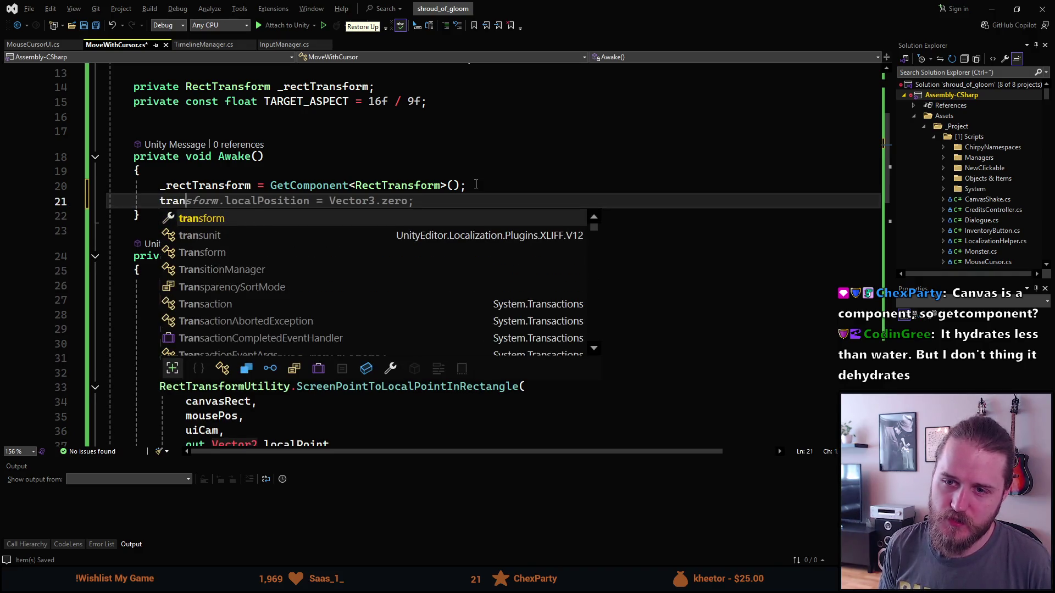
key(Tab)
text(.Get)
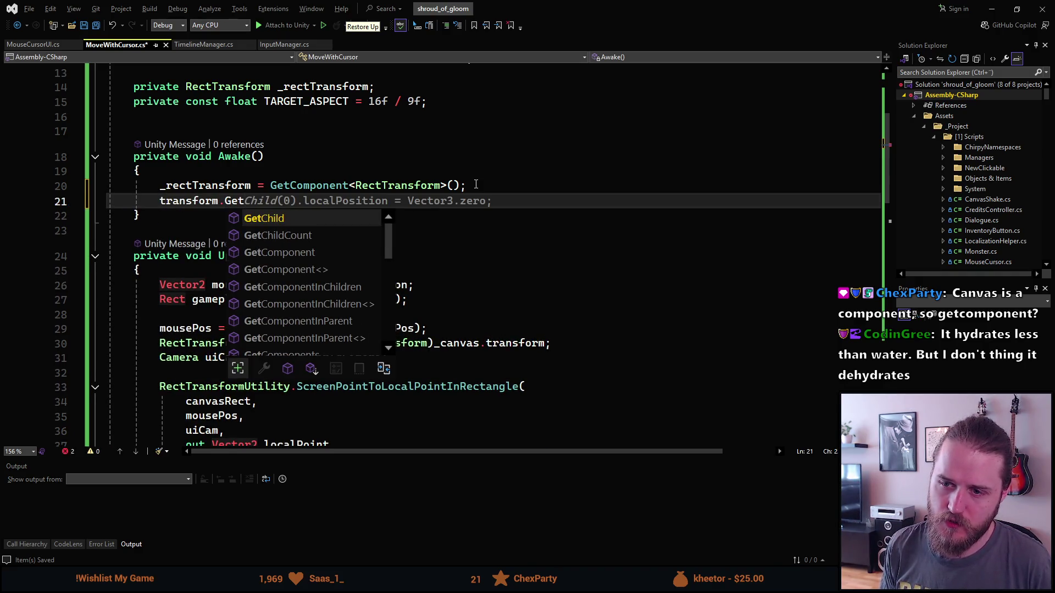
text(Com)
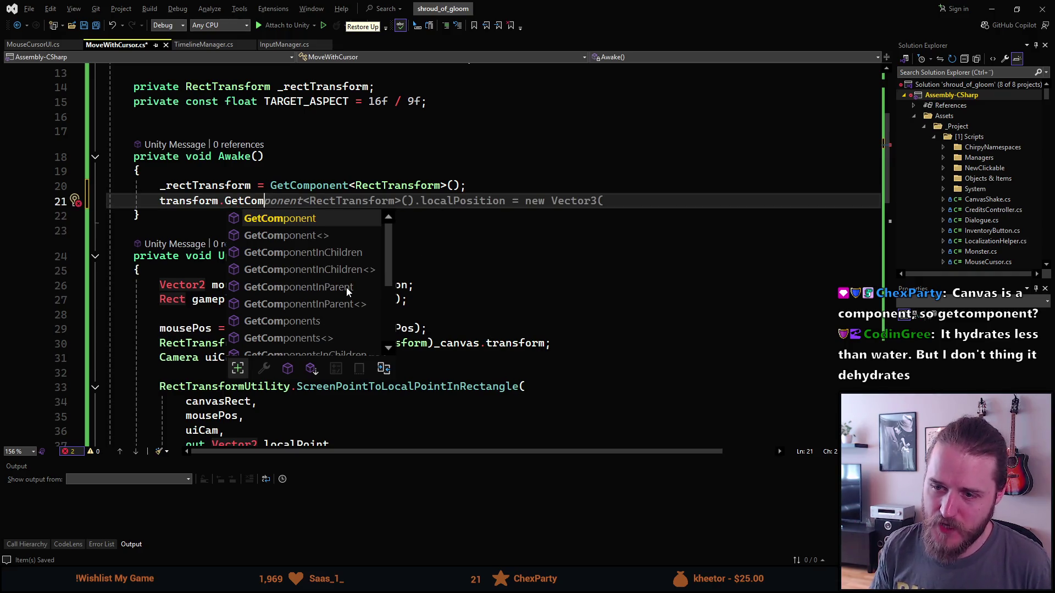
click(346, 288)
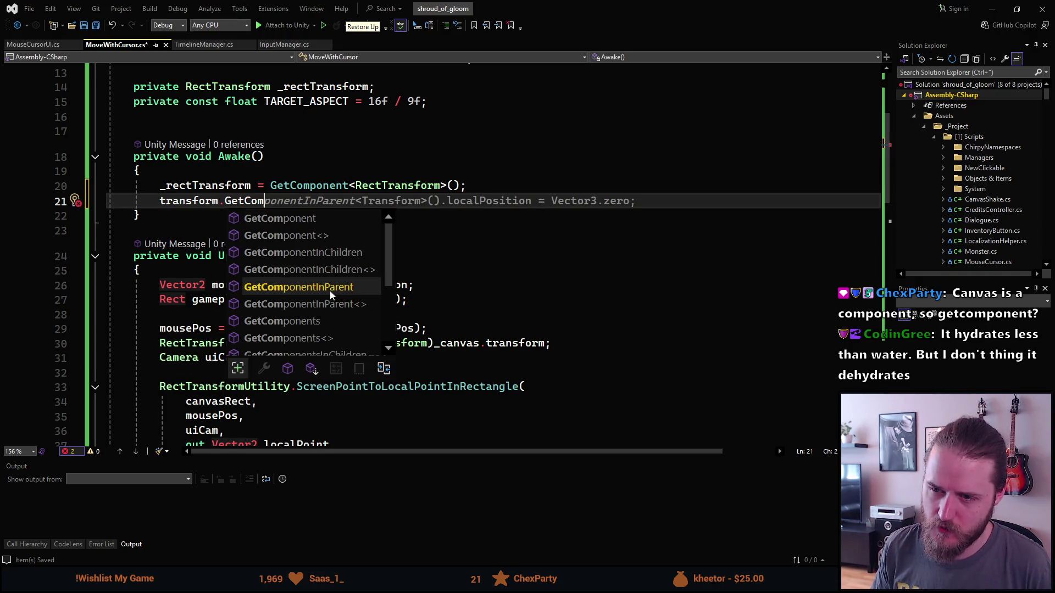
double_click(329, 289)
mouse_move(328, 197)
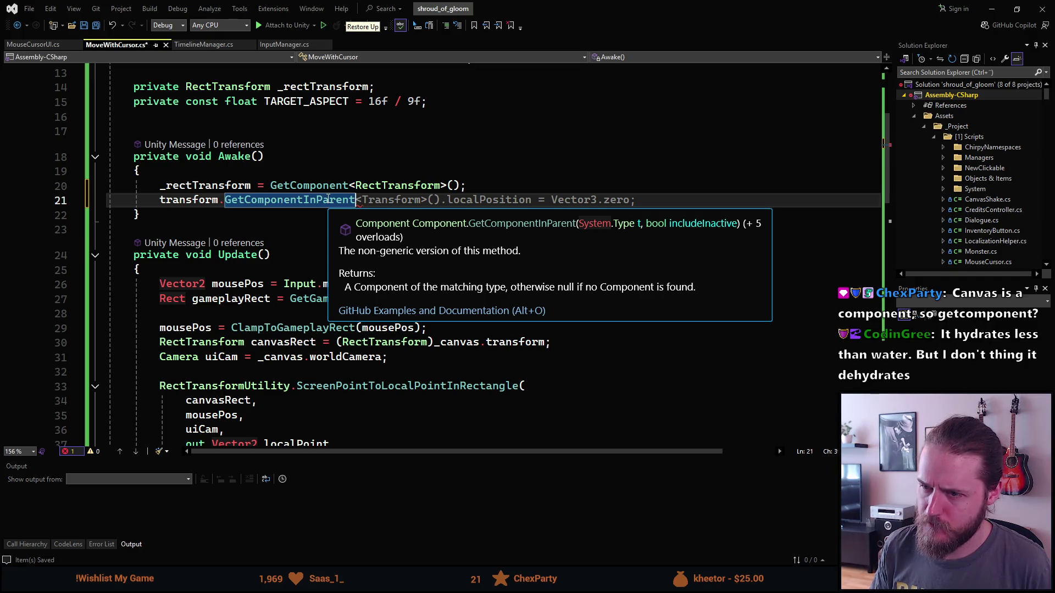
Step: Trim the rest of line 21 and view GetComponentInParent's definition with F12
key(shift+End)
key(Delete)
key(F12)
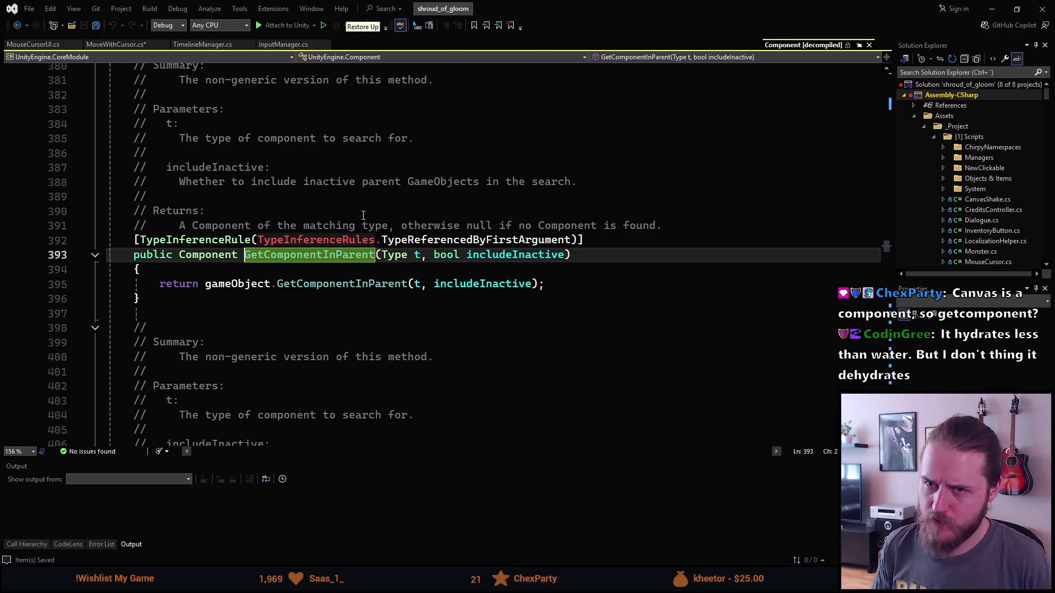
click(117, 44)
Step: Leave the line as transform.Get and bring up Unity's GetComponentInParent documentation page
text(sform.GetComponentInParents)
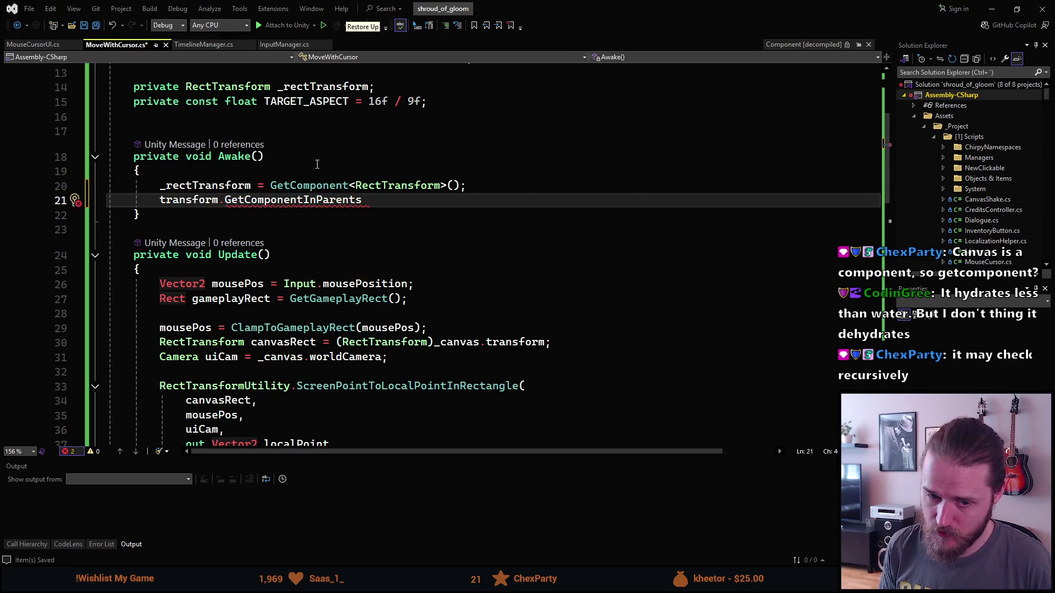
key(ctrl+BackSpace)
text(Get)
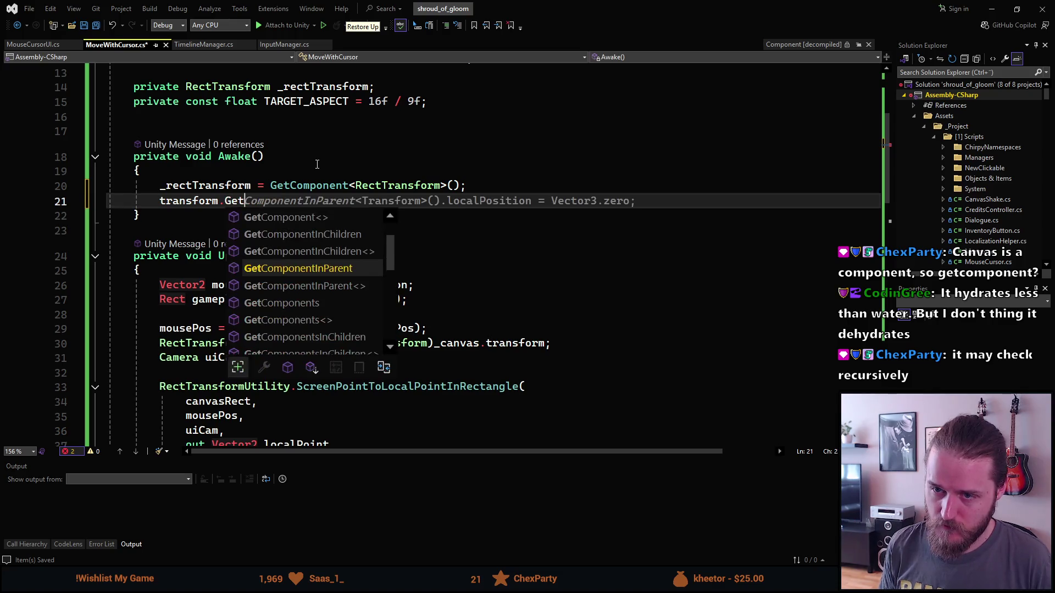
scroll(271, 279, down, 2)
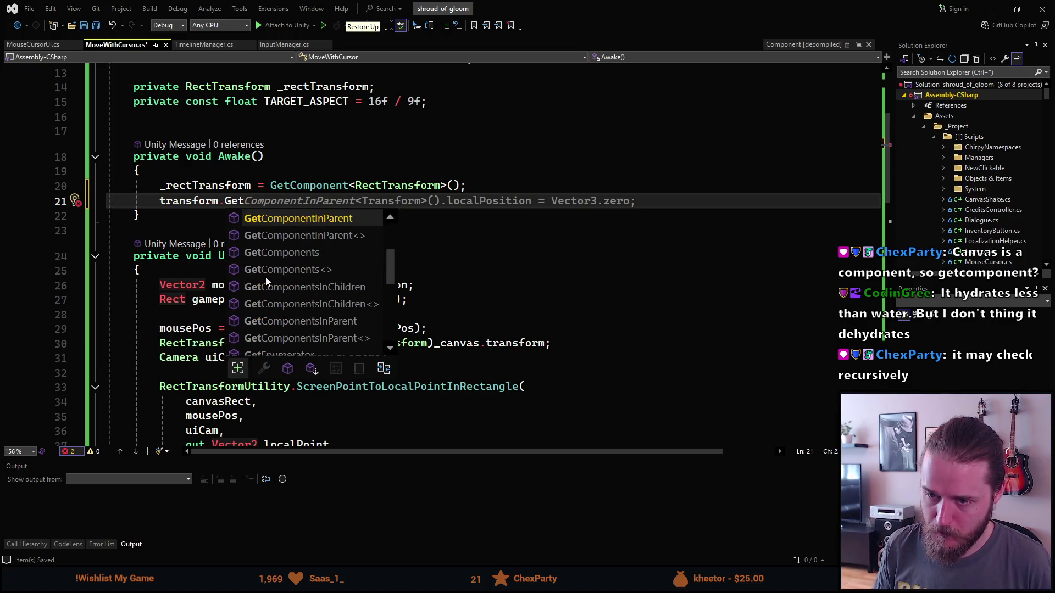
scroll(265, 280, down, 1)
scroll(265, 277, down, 2)
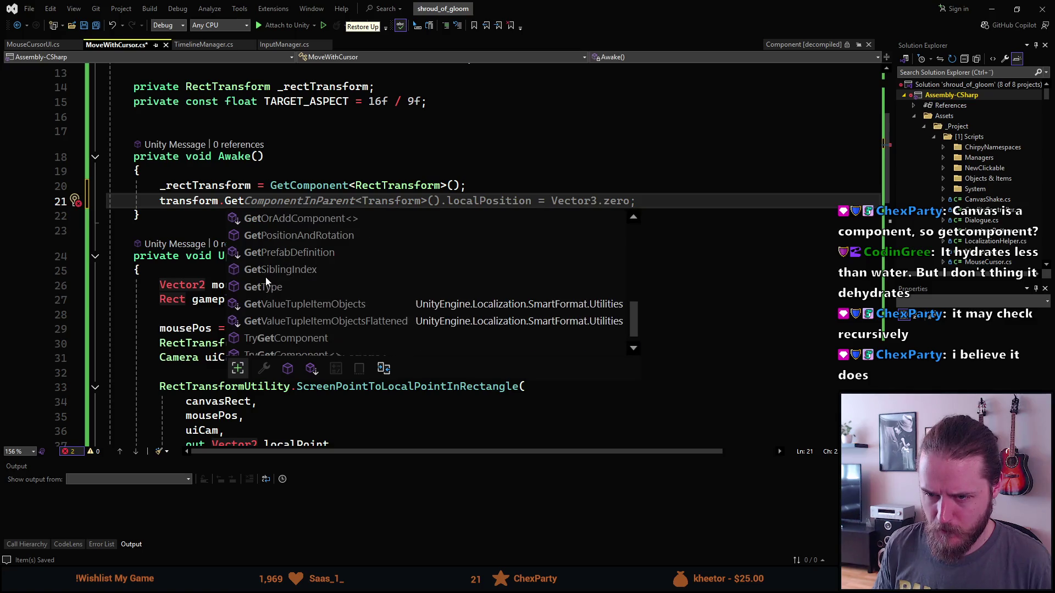
key(Escape)
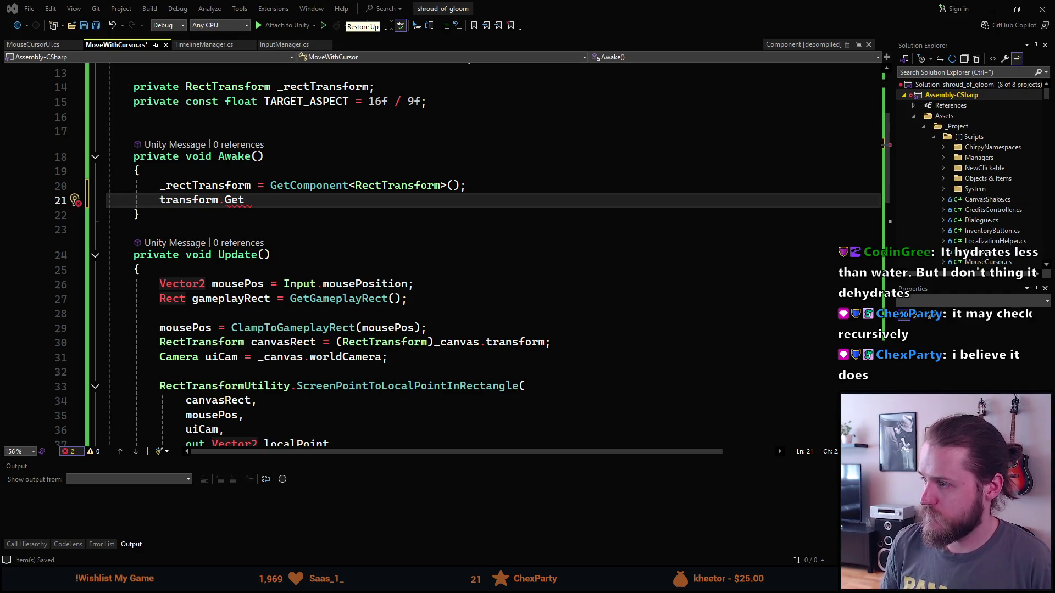
key(alt+Tab)
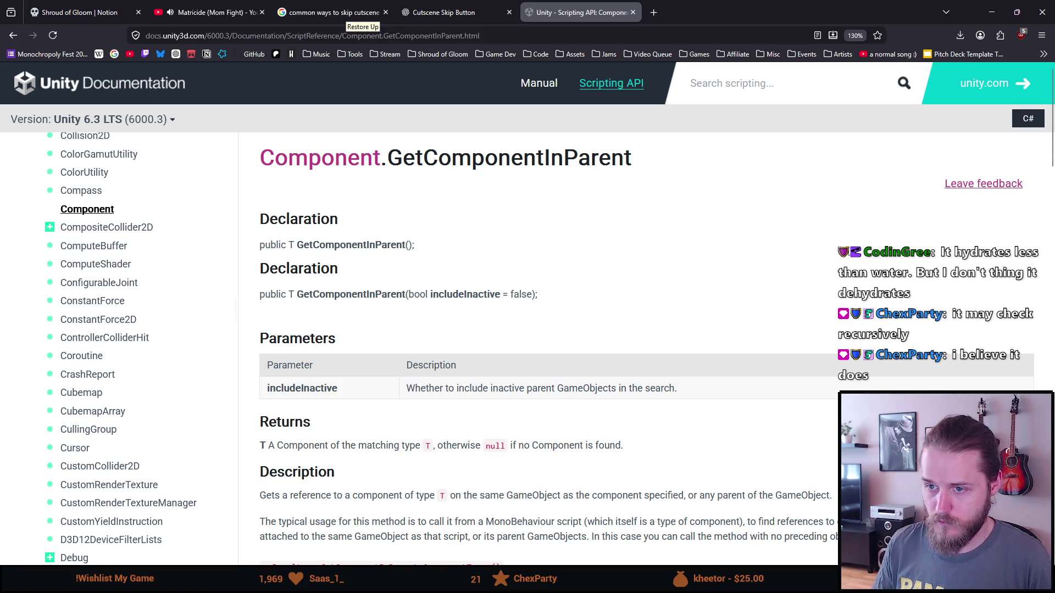
Step: Read the GetComponentInParent description, highlighting the words 'parent' and 'GameObjects'
scroll(608, 285, down, 3)
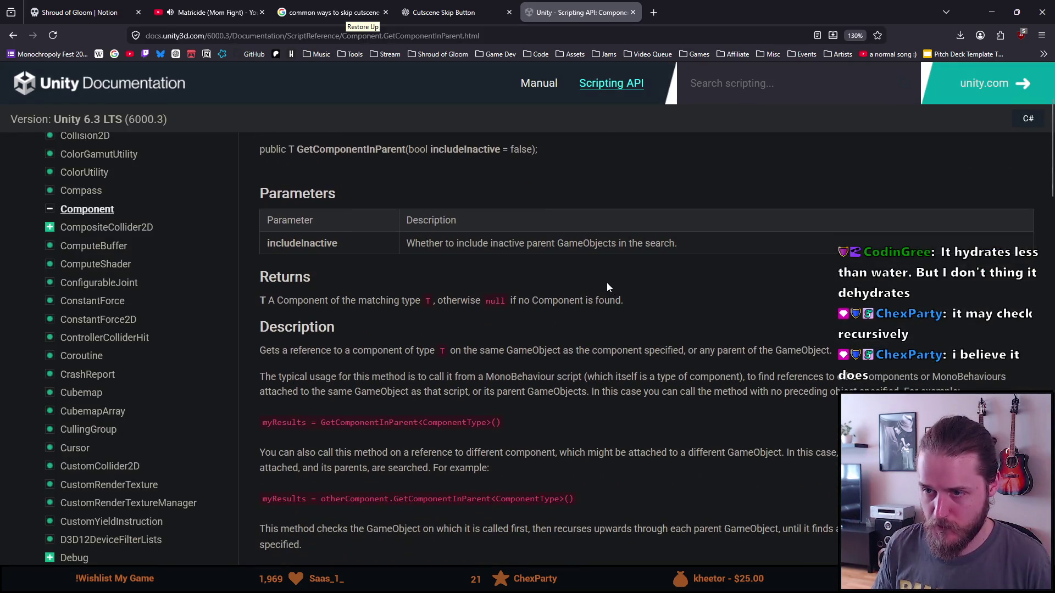
scroll(571, 252, up, 3)
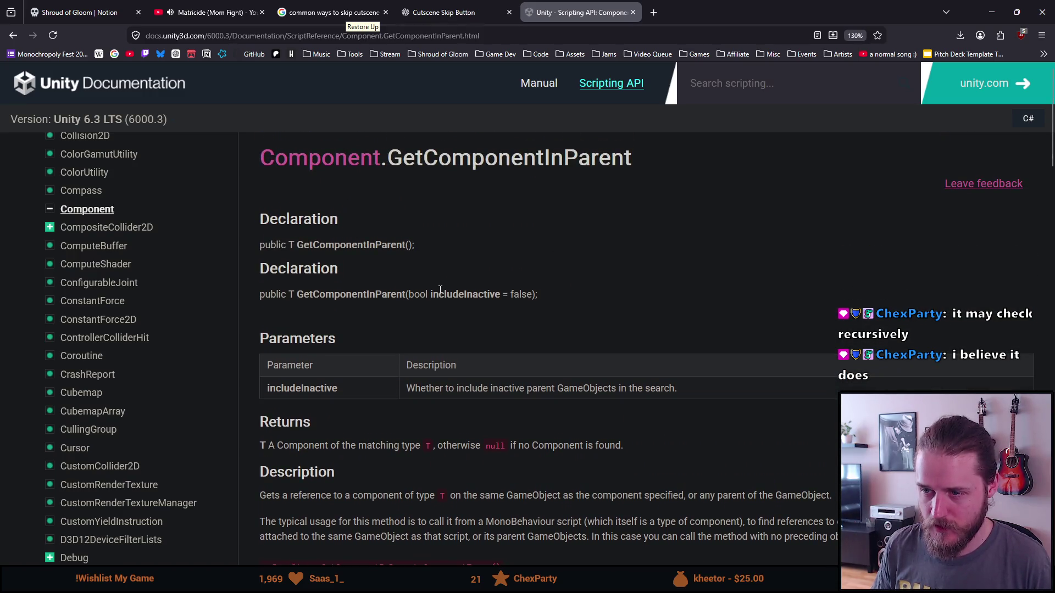
scroll(428, 347, down, 6)
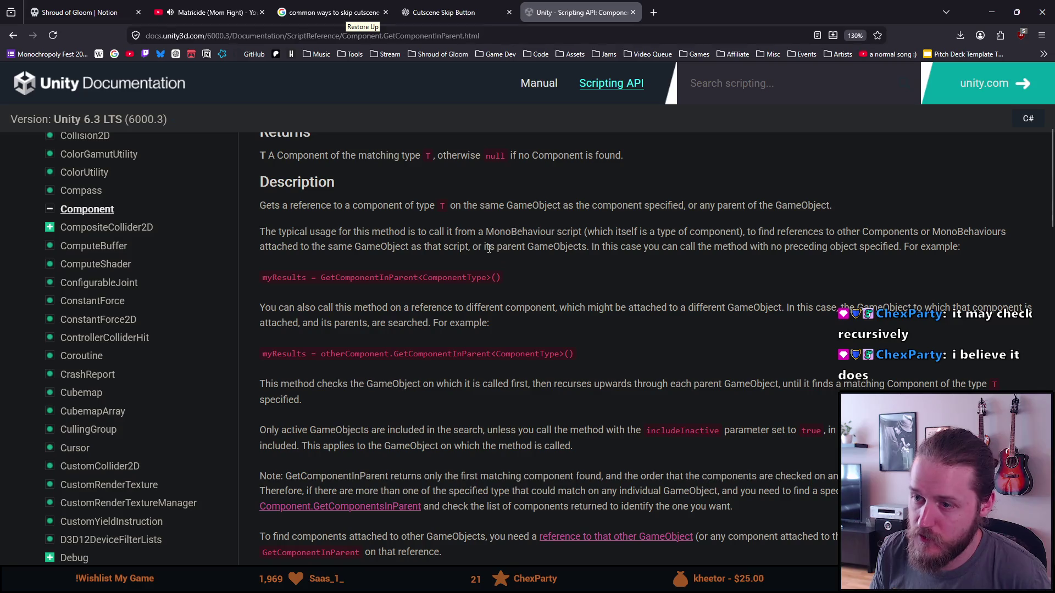
double_click(510, 246)
double_click(547, 242)
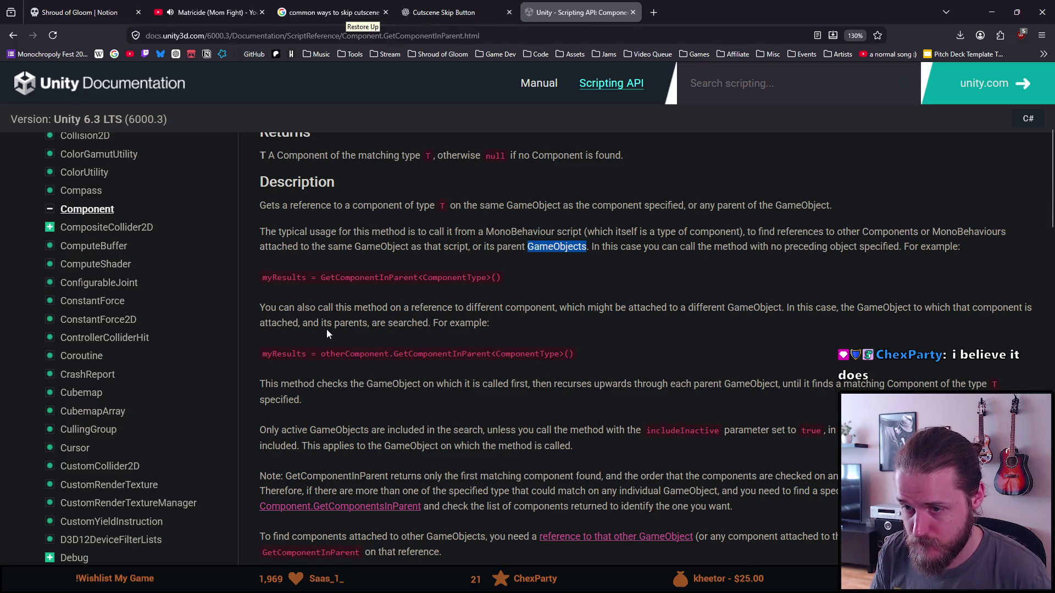
Step: Study the code example and note, highlighting otherComponent, GetComponentInParent, found, order and checked
scroll(327, 329, down, 2)
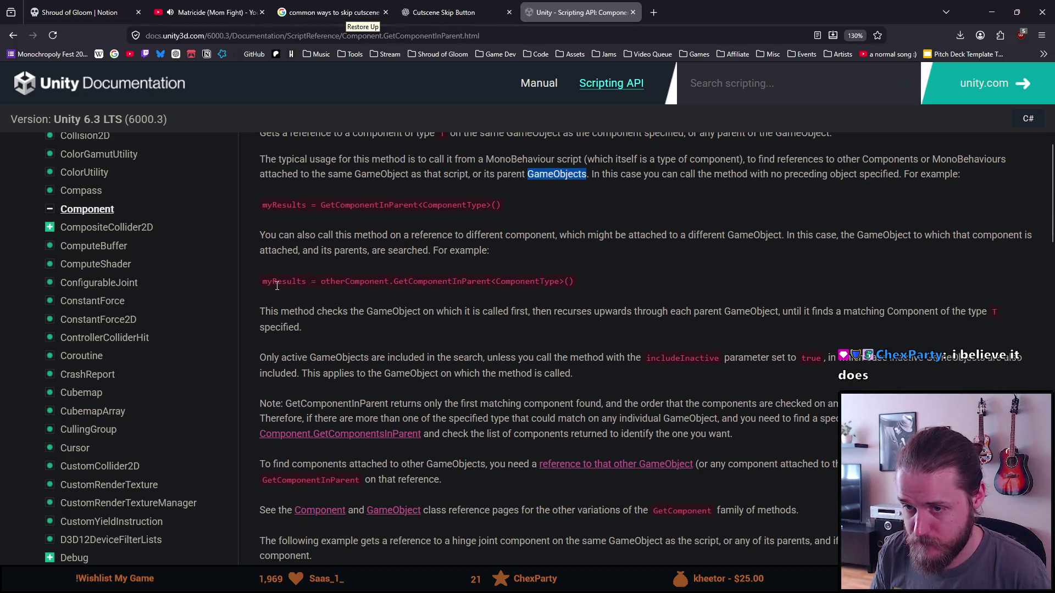
double_click(281, 281)
double_click(354, 282)
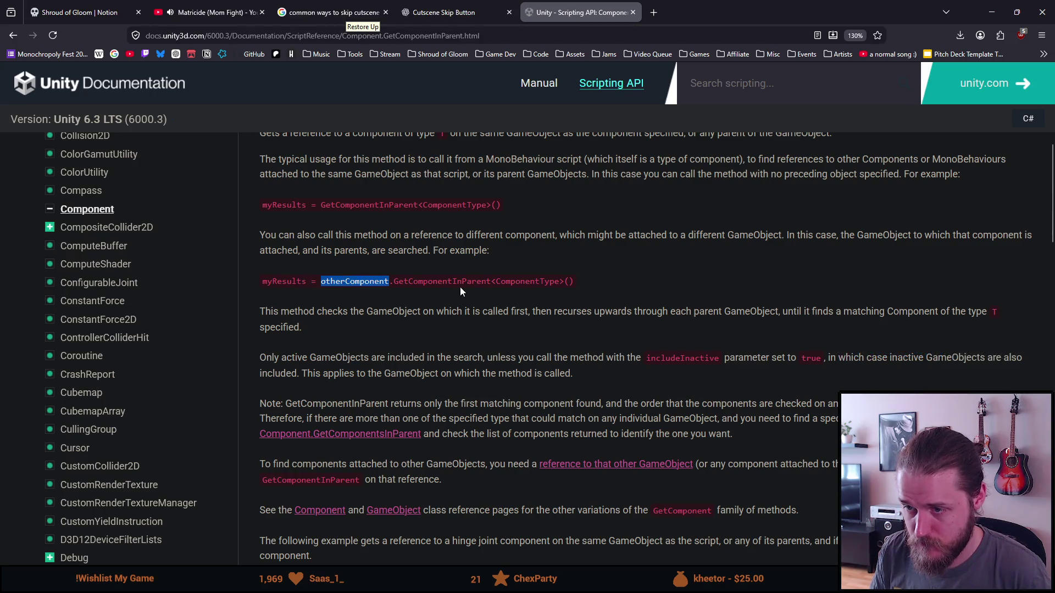
scroll(364, 325, down, 1)
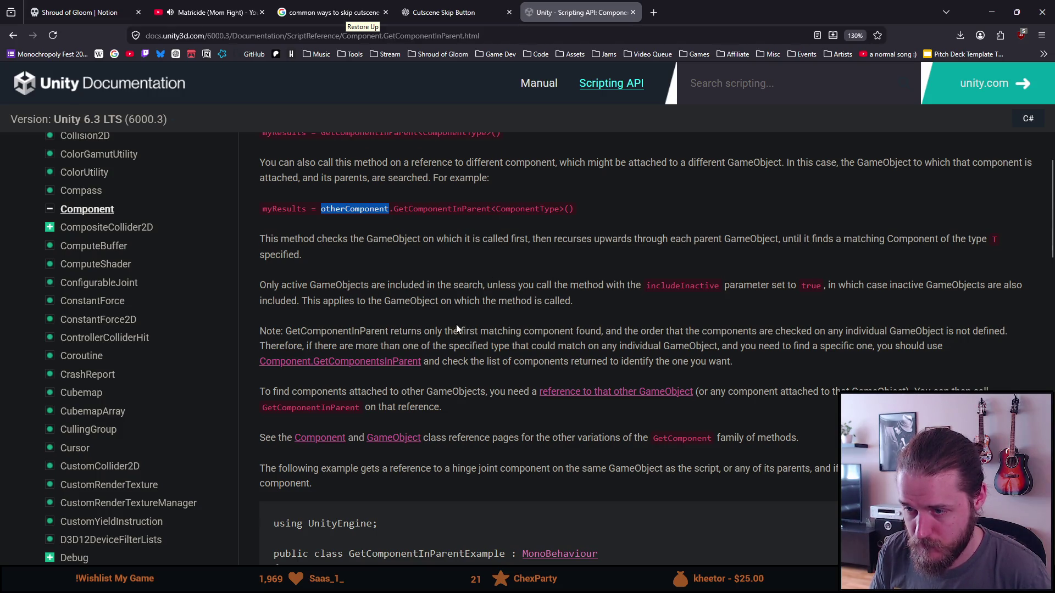
double_click(361, 329)
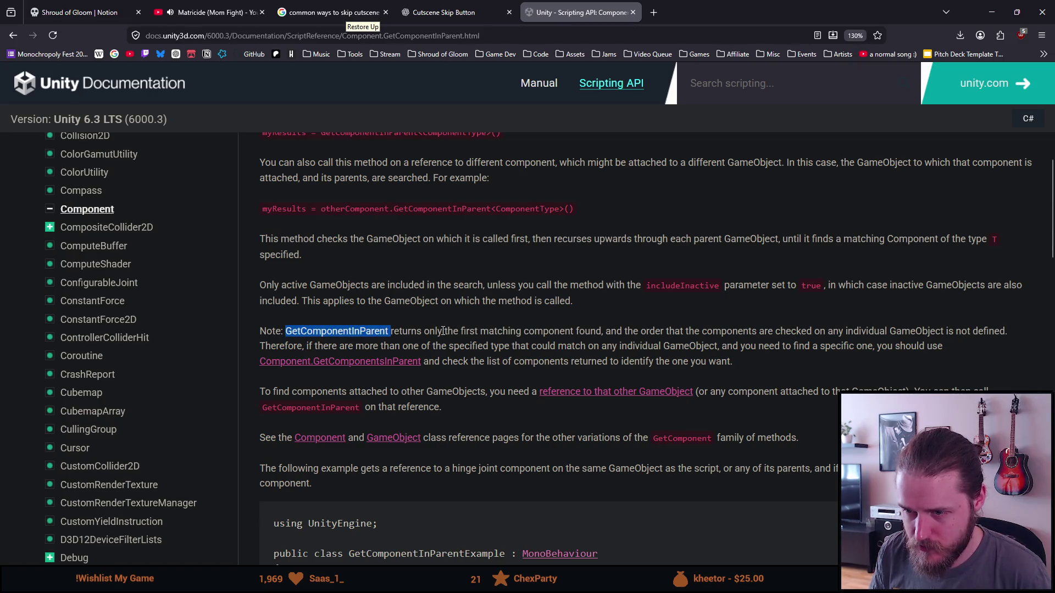
double_click(585, 331)
double_click(645, 330)
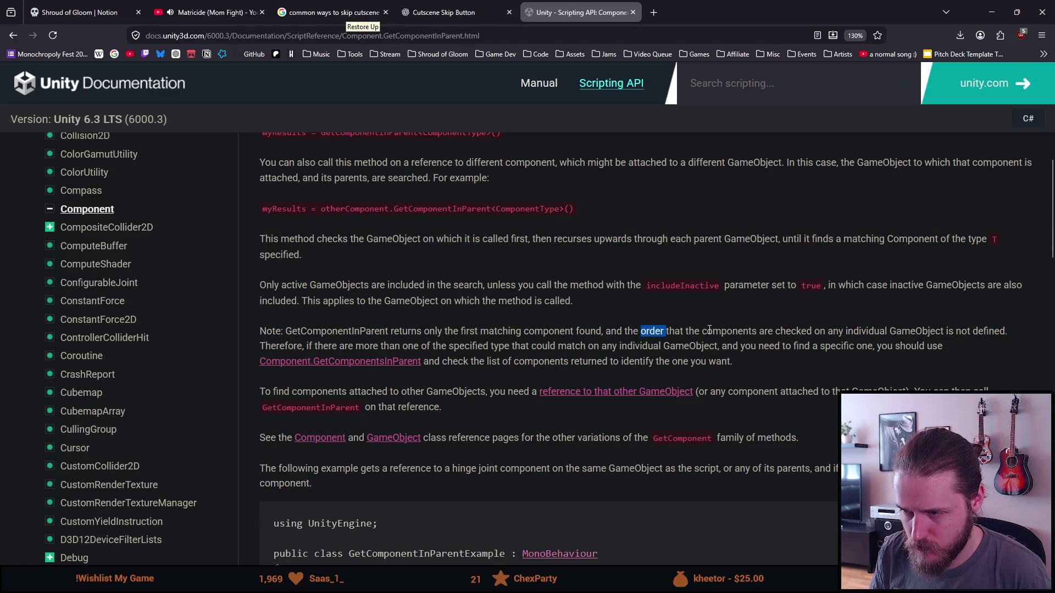
double_click(791, 330)
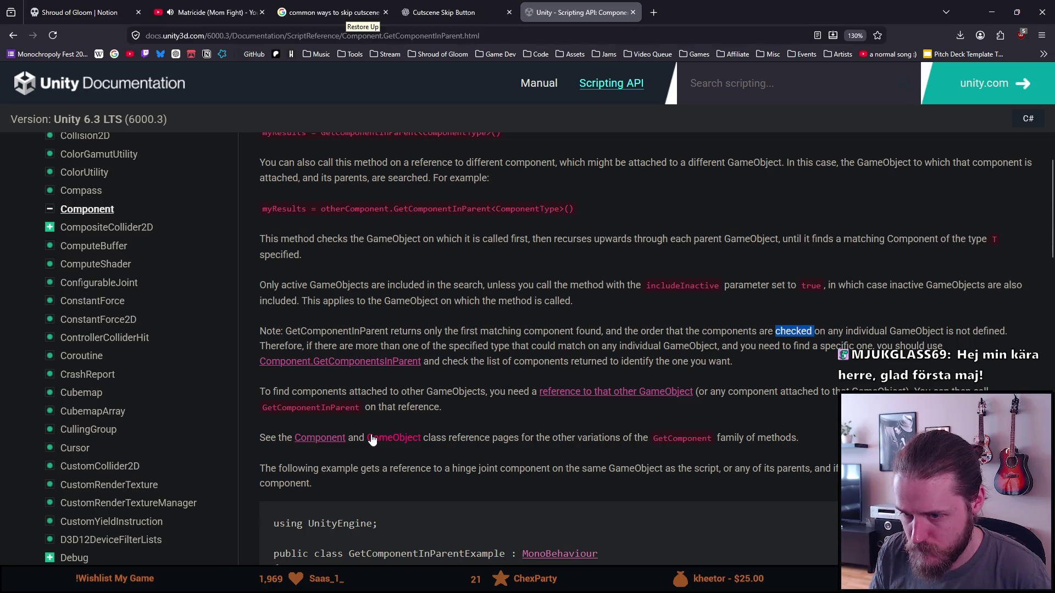
scroll(372, 436, down, 3)
scroll(372, 436, down, 5)
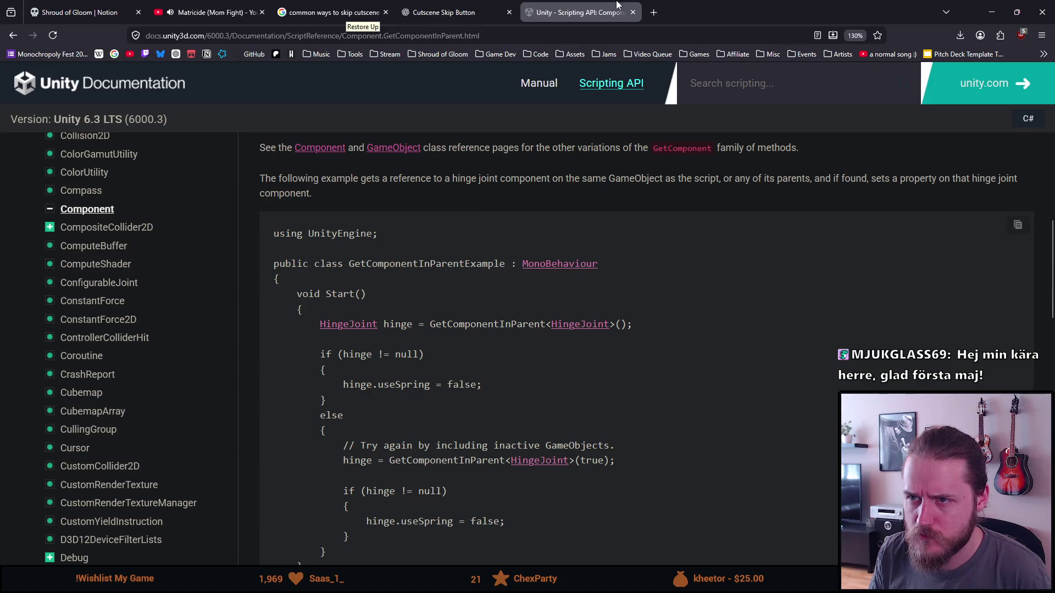
key(alt+Tab)
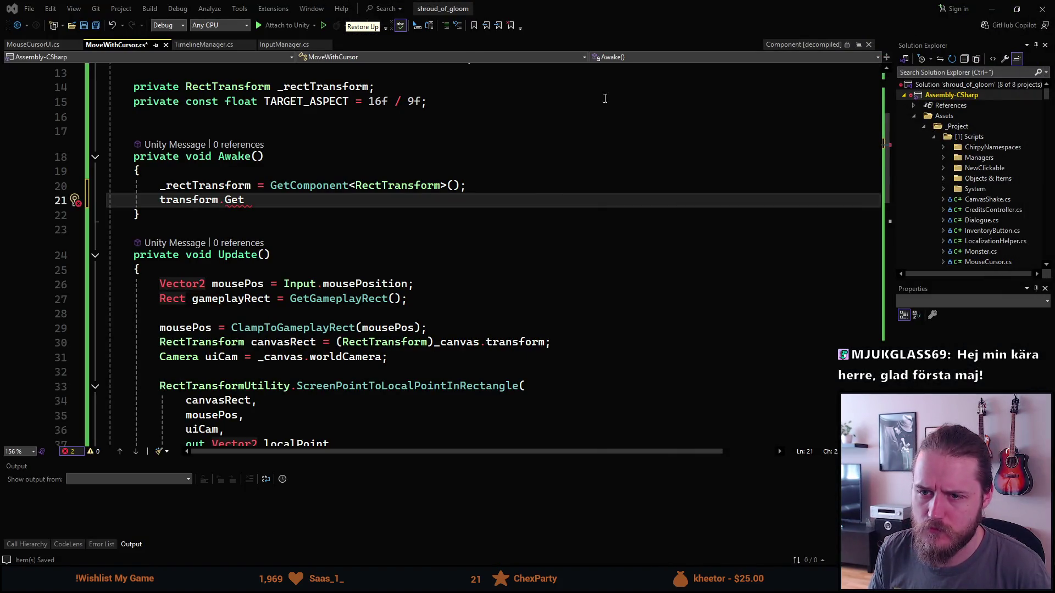
Step: Replace the unfinished line 21 in Awake with _canvas = GetComponentInParent<Canvas>();
scroll(263, 206, up, 1)
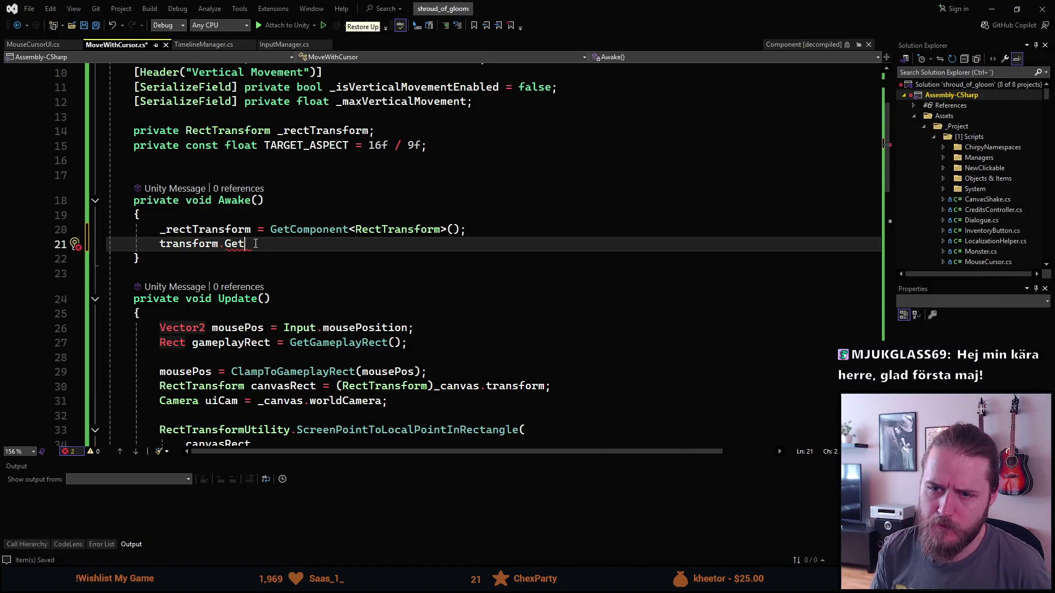
key(ctrl+BackSpace)
key(ctrl+BackSpace)
key(ctrl+BackSpace)
text(_can)
key(Tab)
text(= Get)
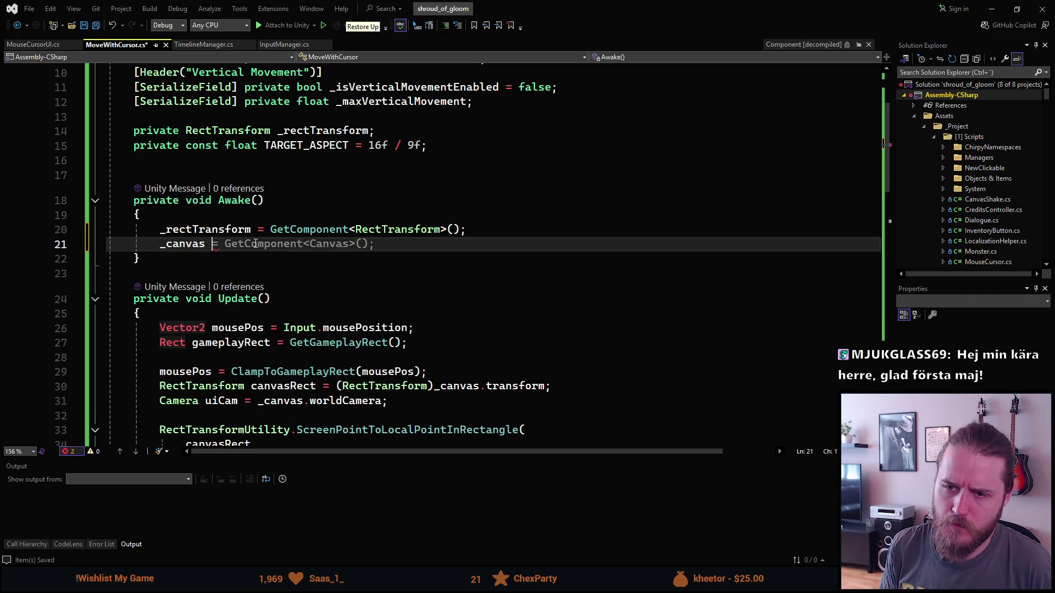
text(ComponentIn)
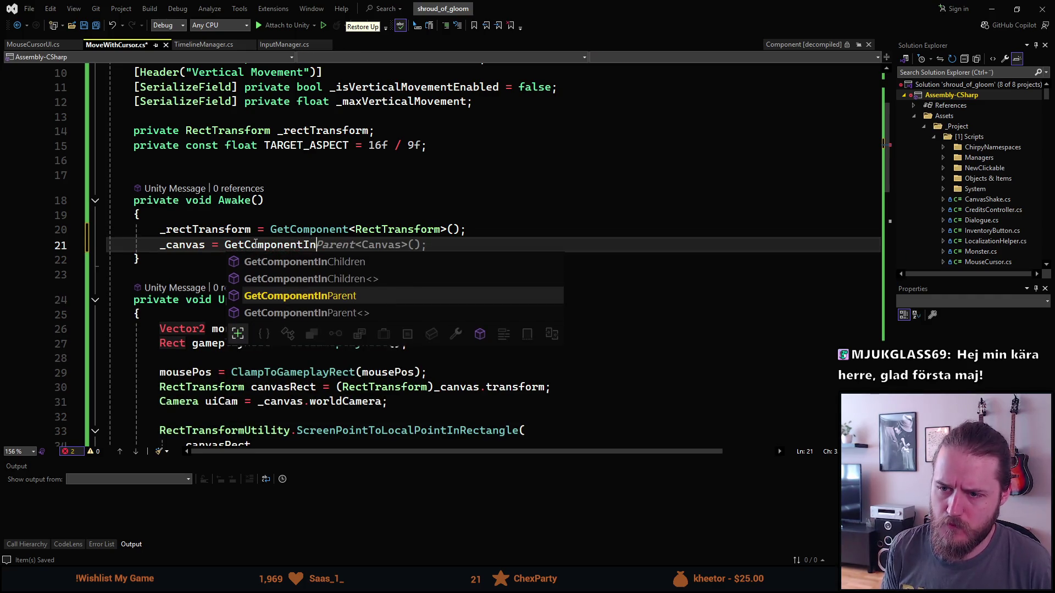
key(Tab)
Step: Save MoveWithCursor.cs and return to the Unity editor
key(ctrl+s)
scroll(427, 213, up, 3)
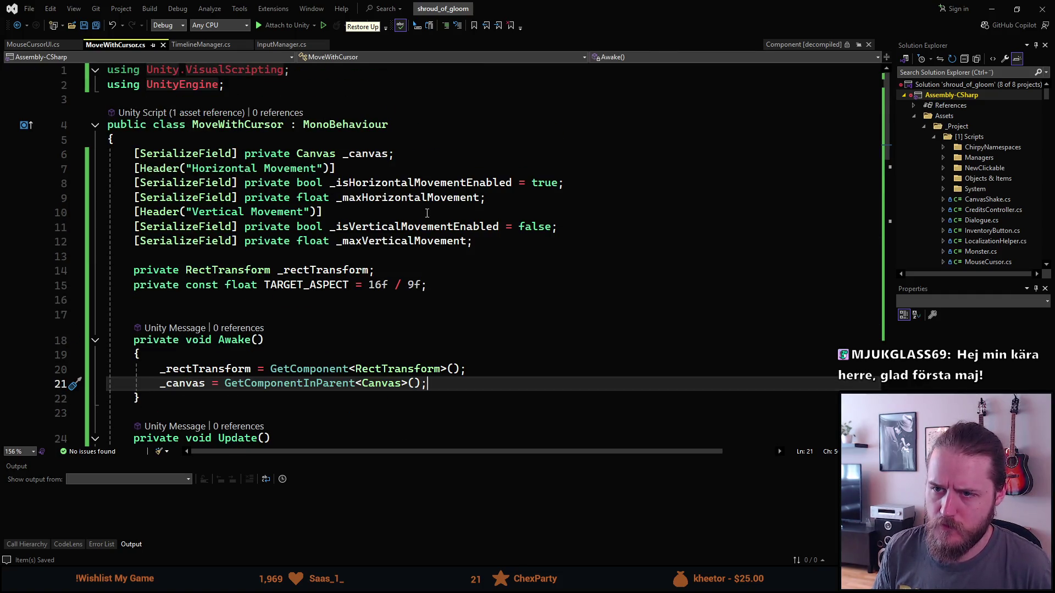
scroll(429, 211, down, 7)
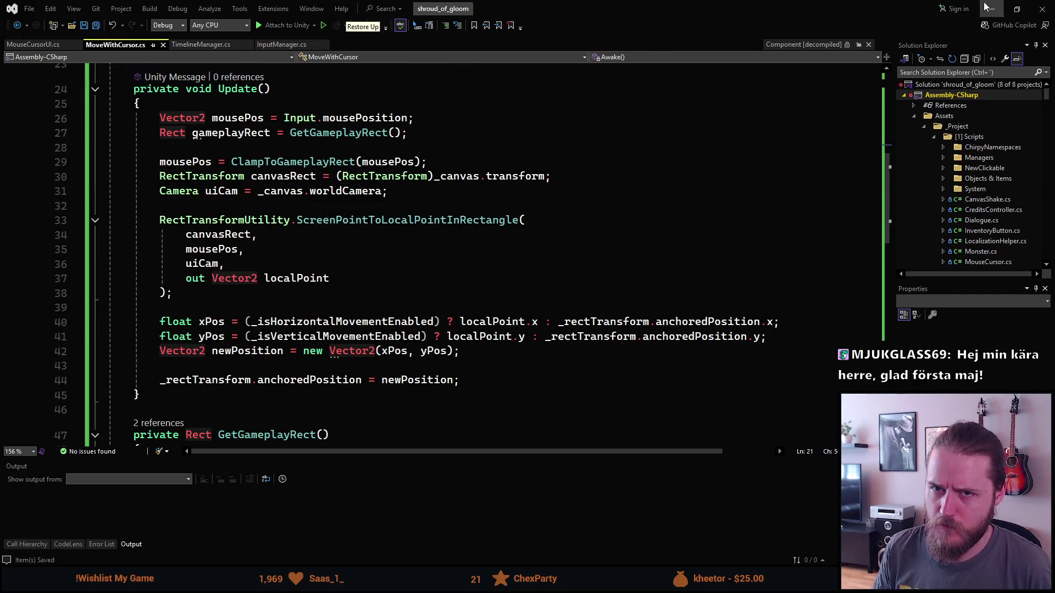
click(991, 8)
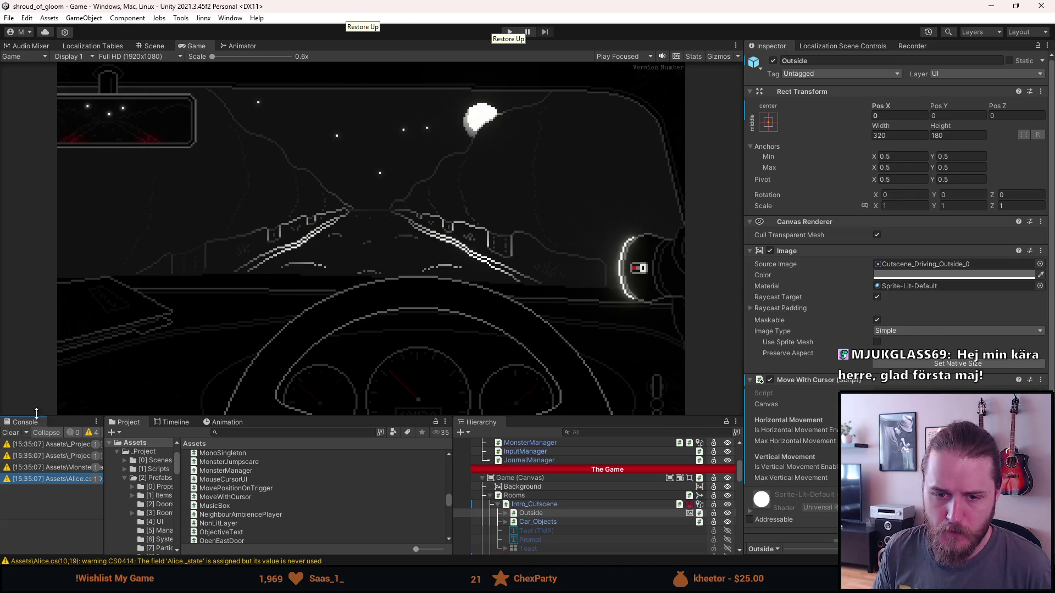
Step: Clear the Console warnings and enter Play mode to test the updated script
click(11, 433)
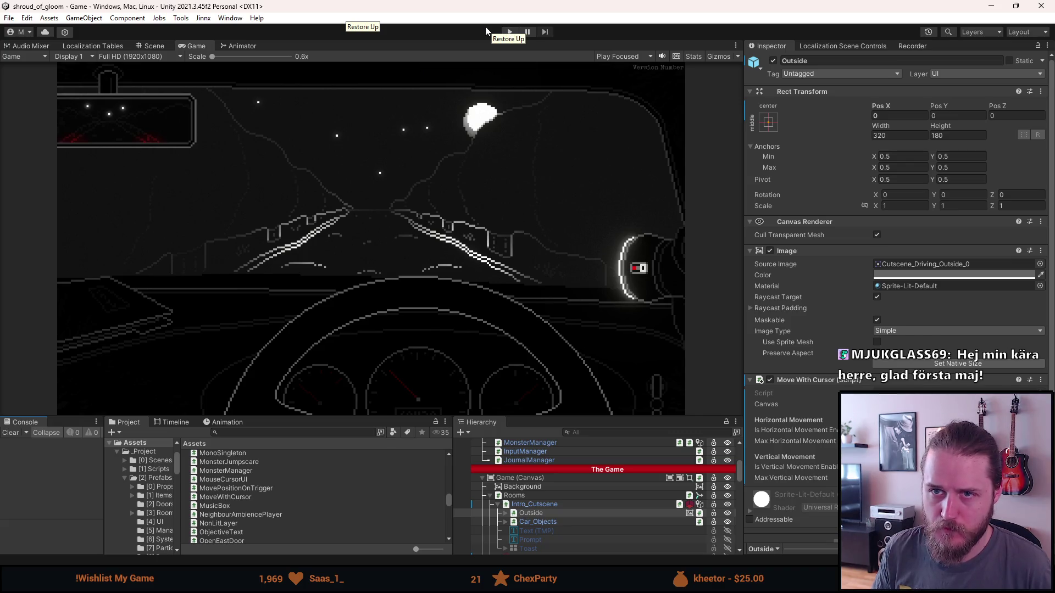
key(alt+Tab)
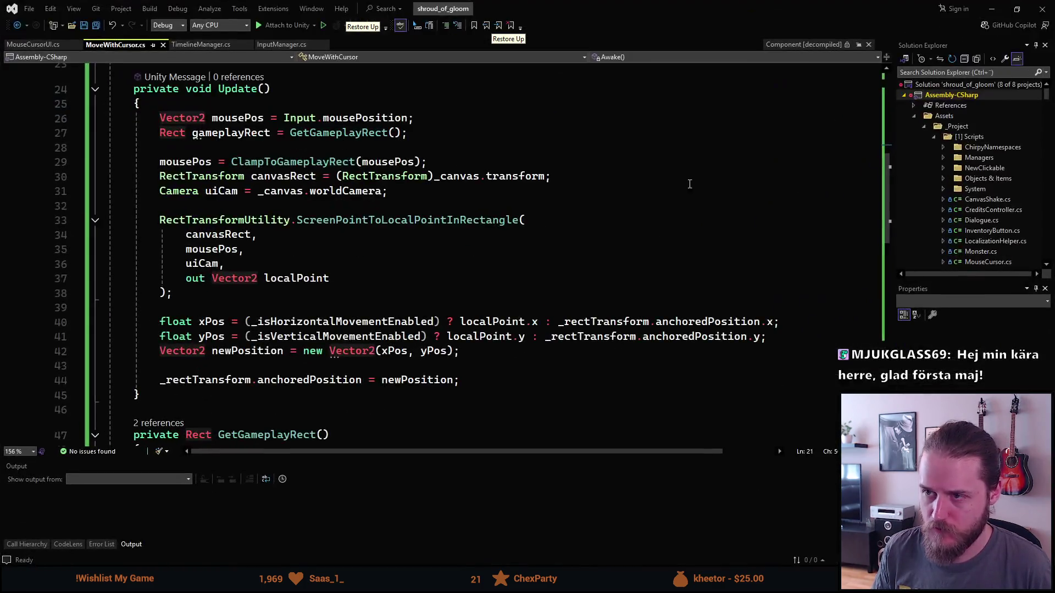
key(alt+Tab)
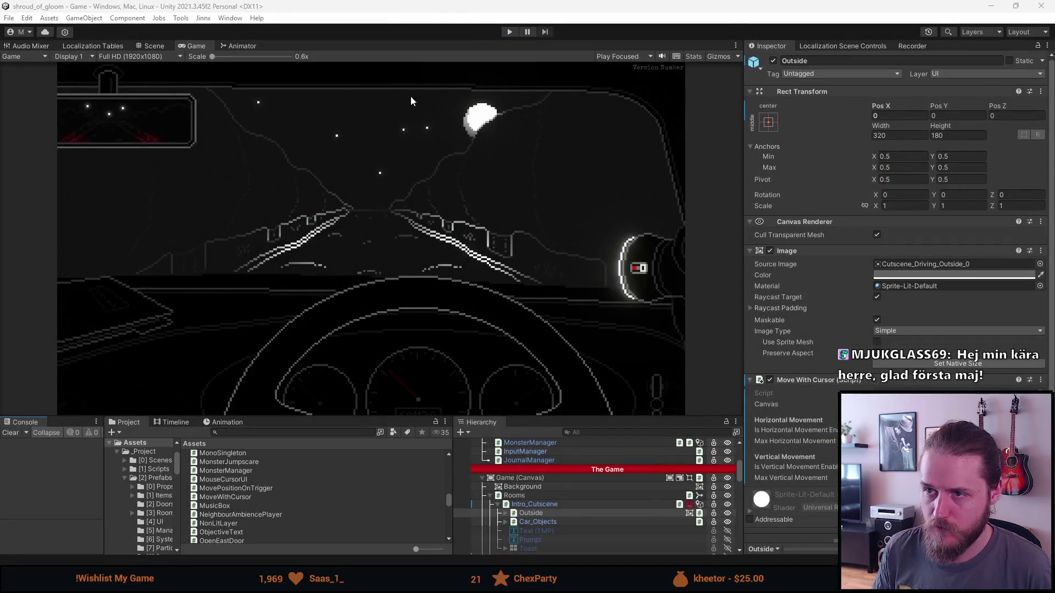
click(507, 34)
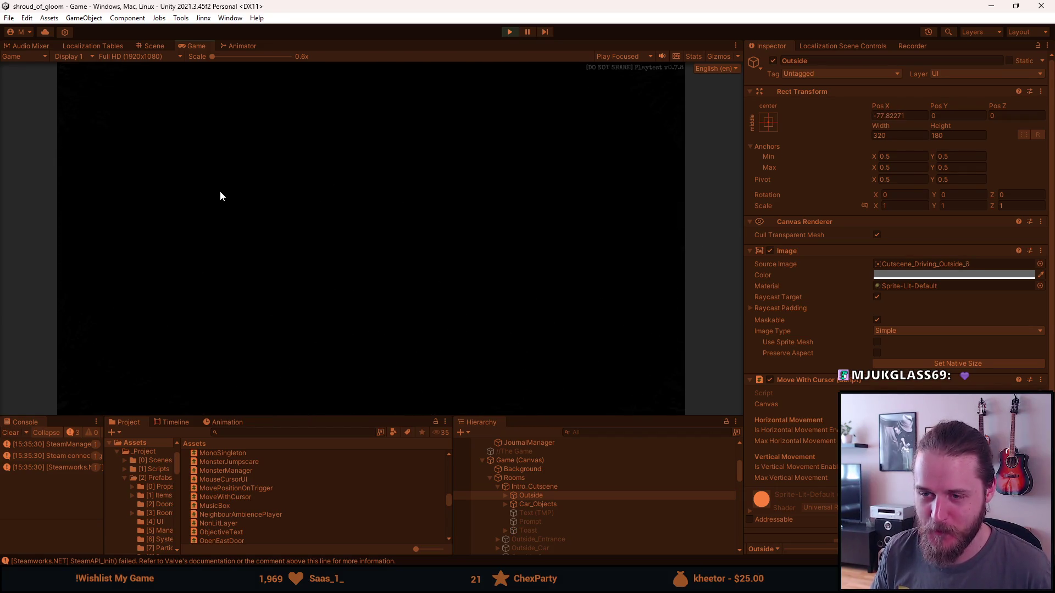
Step: Reload the game from the F1 testing tools, then stop Play mode
key(F1)
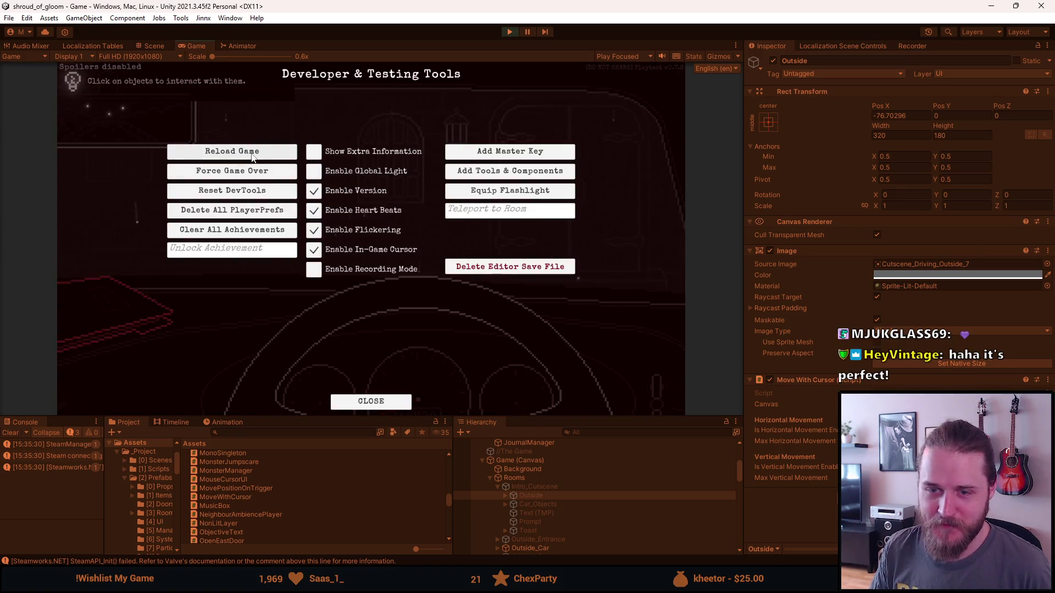
click(252, 154)
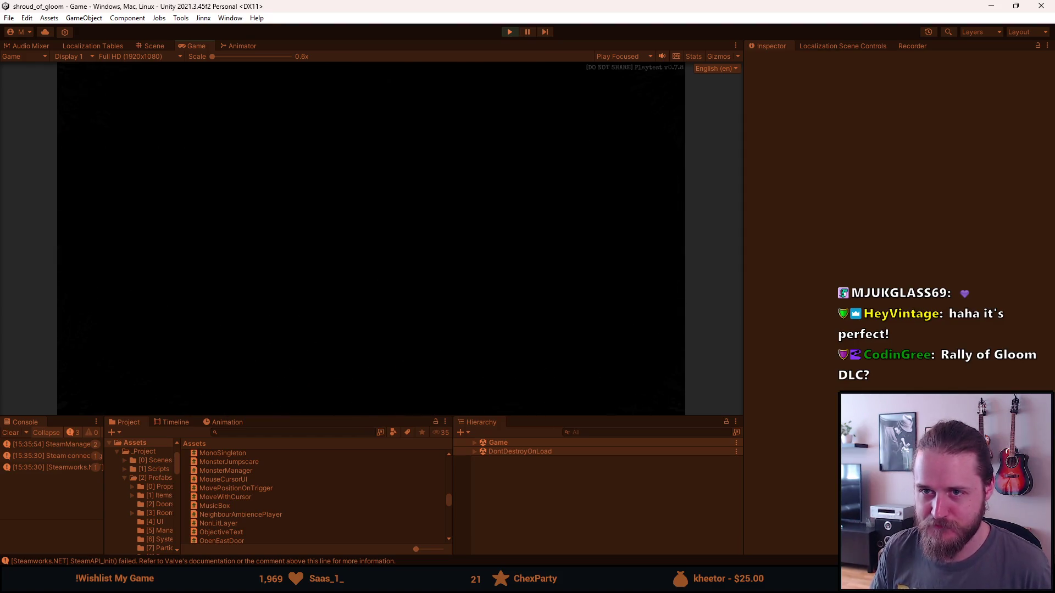
key(Escape)
click(513, 32)
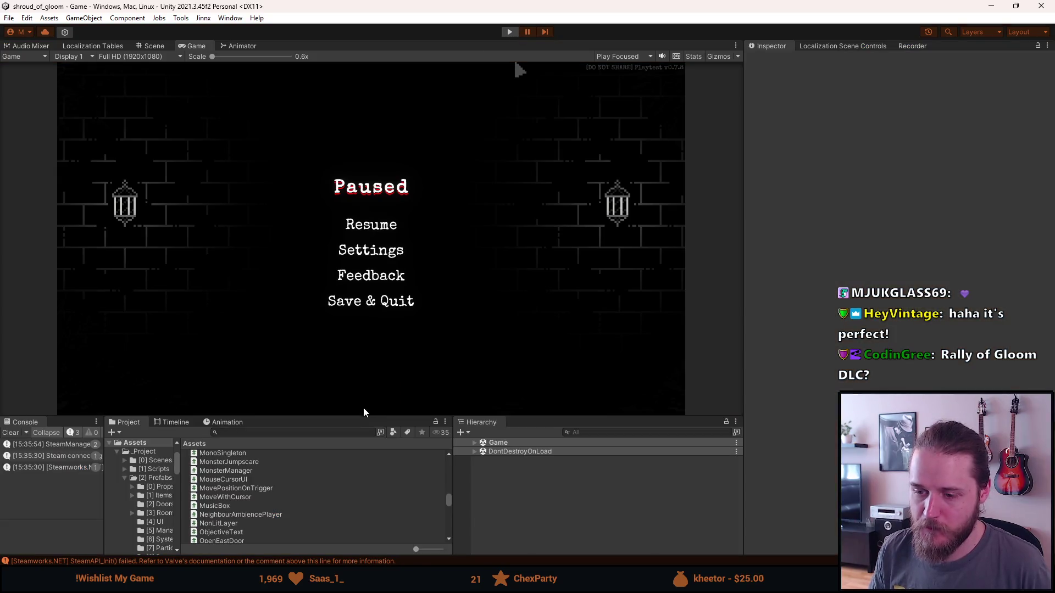
Step: Select Outside under Intro_Cutscene and open its MoveWithCursor script from the Inspector
scroll(545, 510, down, 3)
click(545, 471)
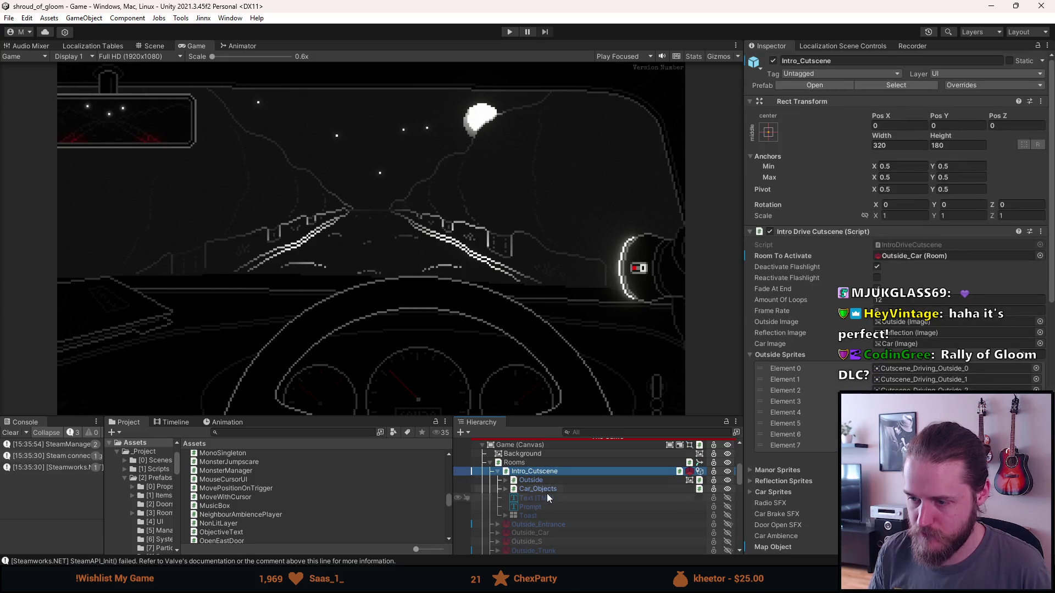
click(549, 479)
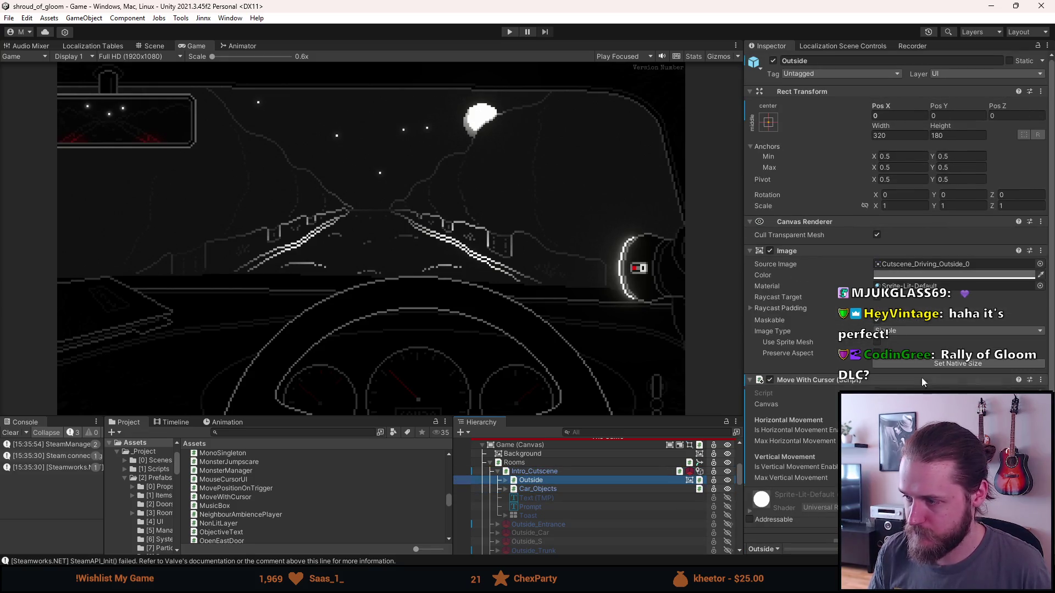
double_click(913, 392)
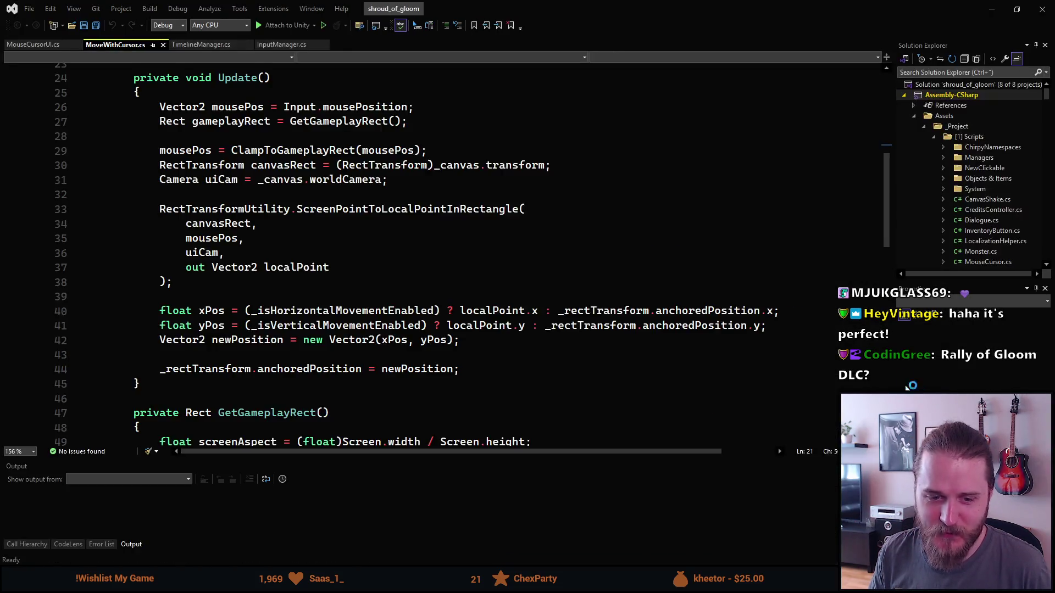
Step: Remove [SerializeField] from _canvas, move it below TARGET_ASPECT, and save
scroll(309, 231, up, 4)
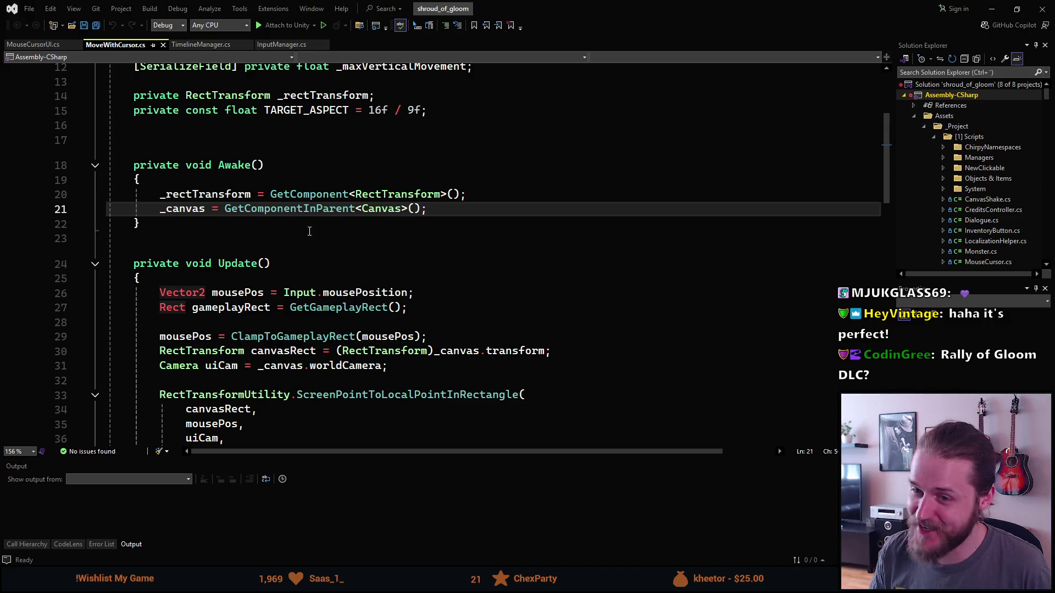
scroll(257, 197, up, 4)
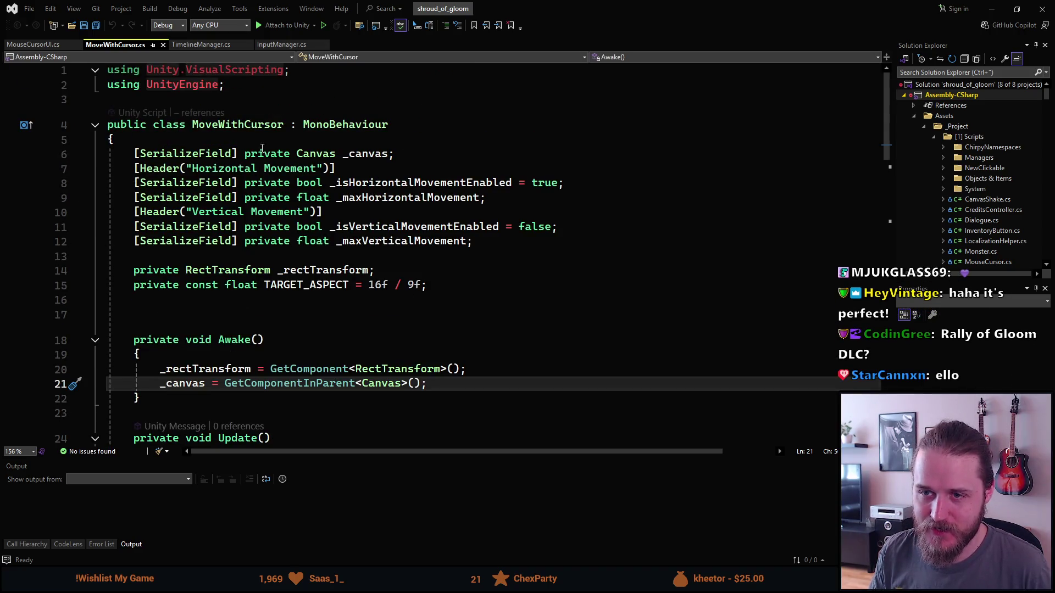
click(245, 153)
key(shift+Home)
key(BackSpace)
key(alt+Down)
key(alt+Down)
key(alt+Down)
key(alt+Down)
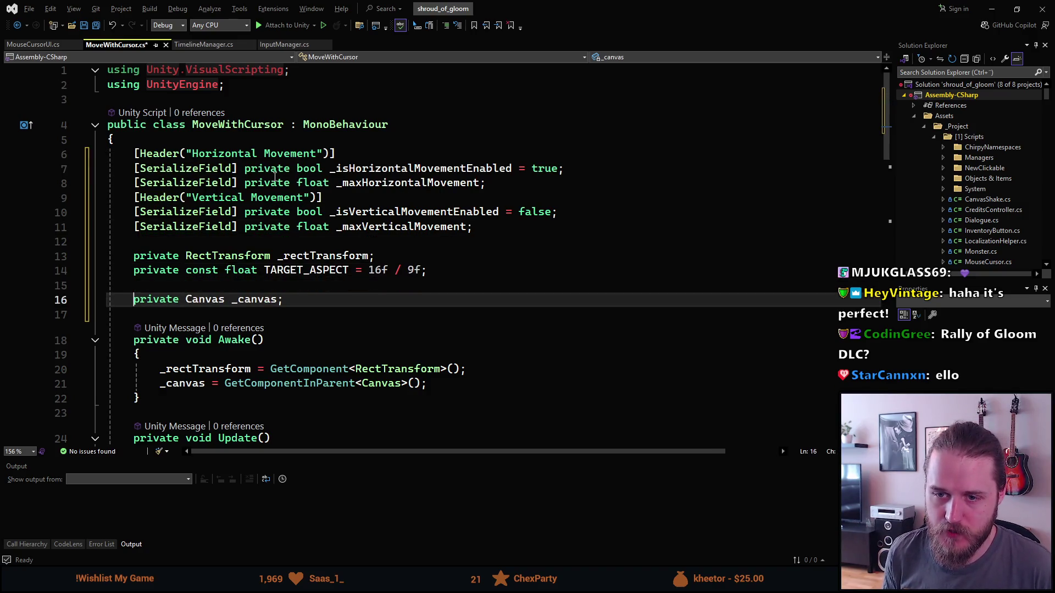
key(alt+Up)
key(ctrl+s)
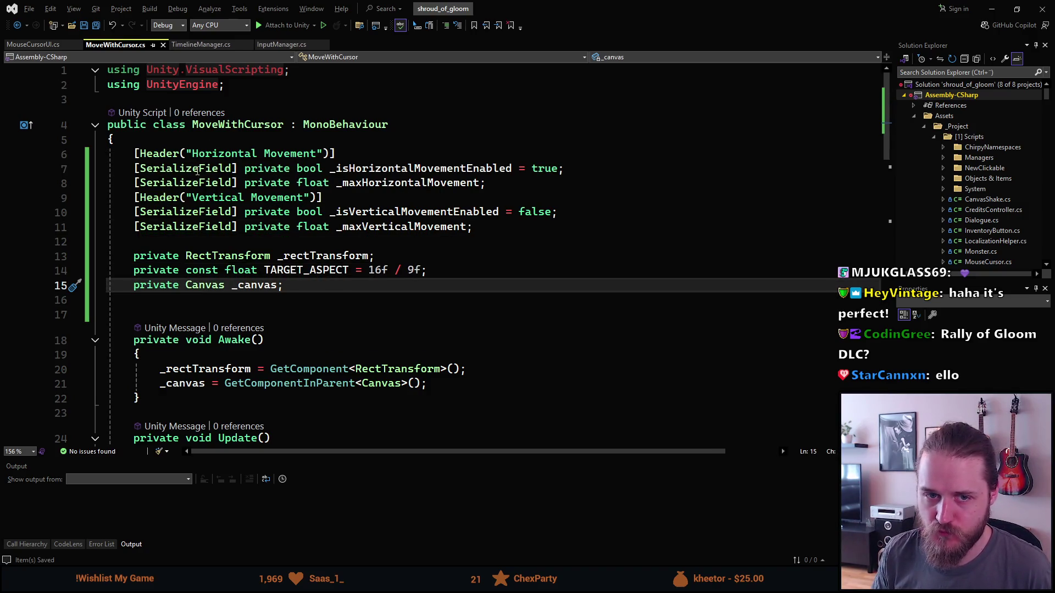
Step: Scroll down to review Update's conversion of the clamped mouse position into a canvas point
scroll(198, 167, down, 1)
scroll(201, 165, down, 2)
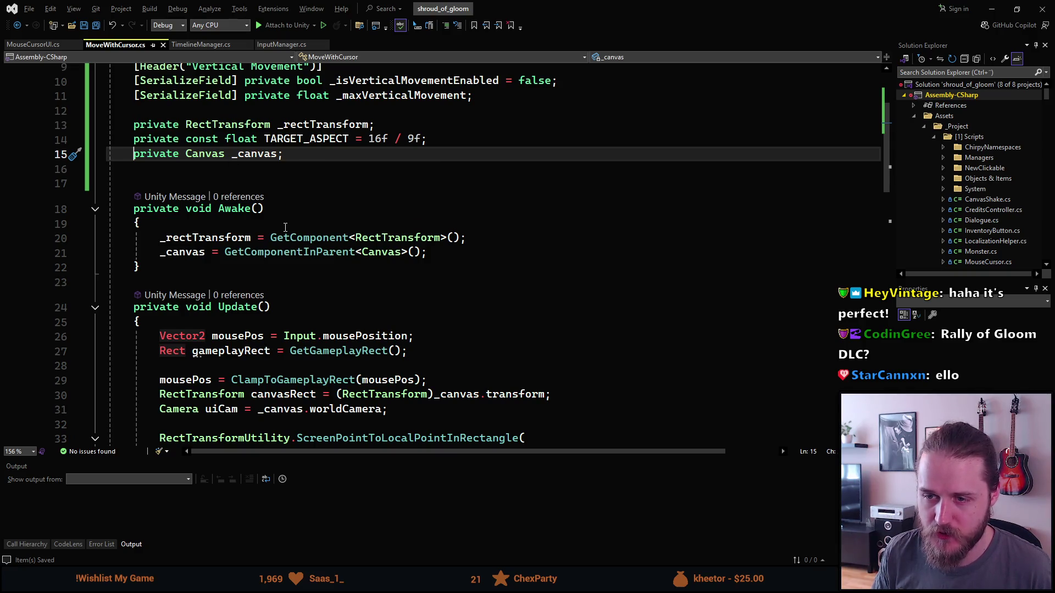
scroll(285, 225, down, 4)
scroll(286, 226, down, 1)
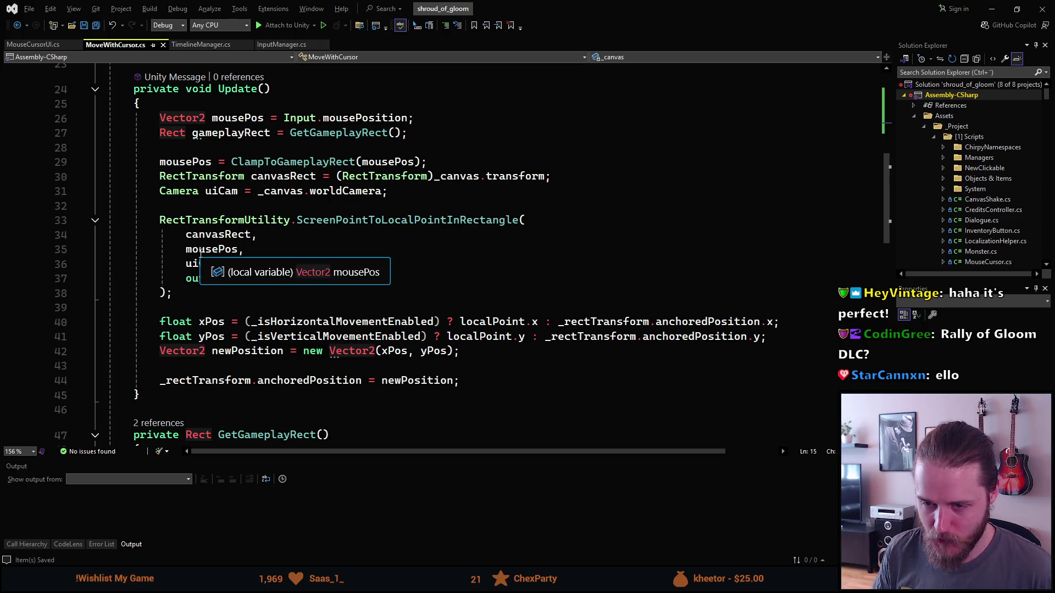
scroll(292, 260, down, 3)
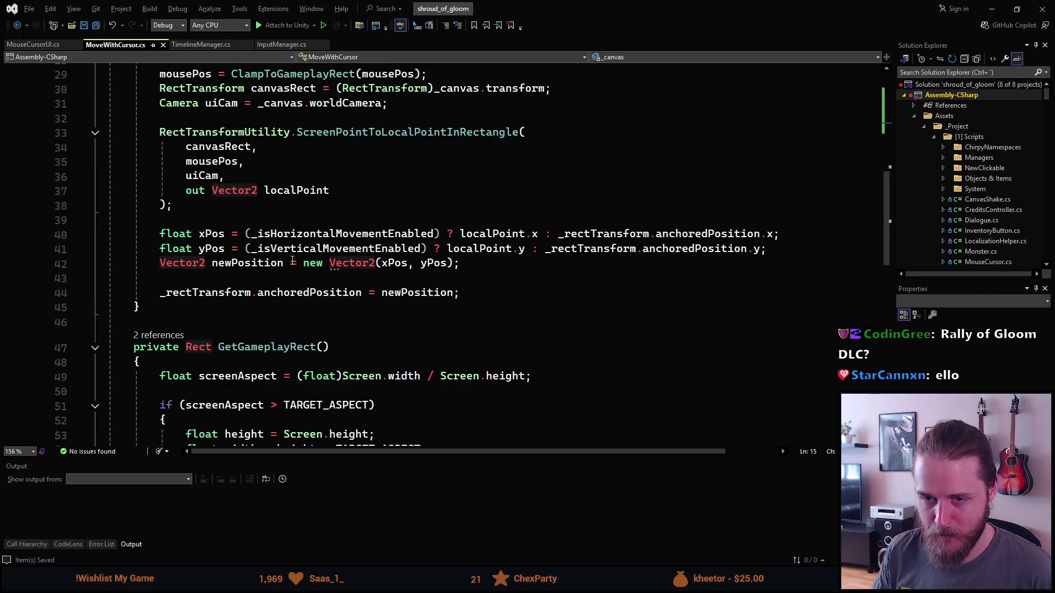
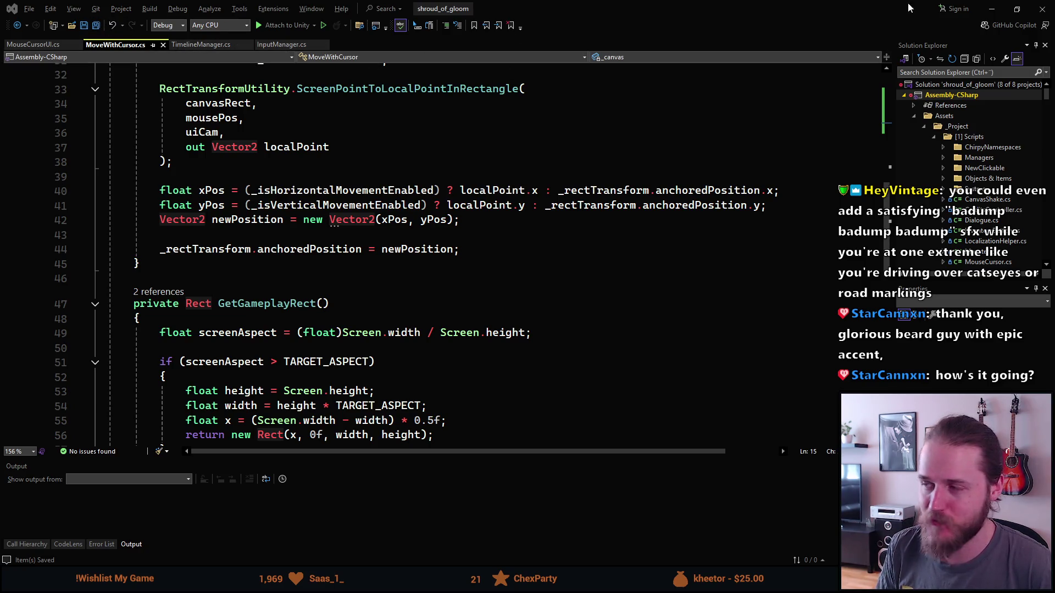
Step: Minimize Visual Studio to bring the Unity driving-cutscene editor back to the front
click(983, 7)
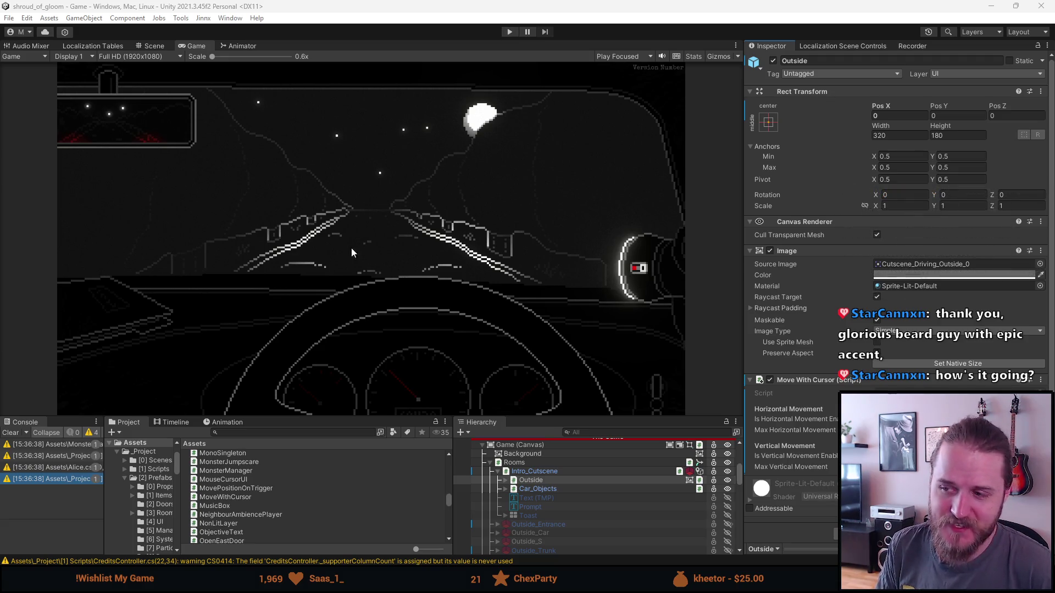
click(509, 32)
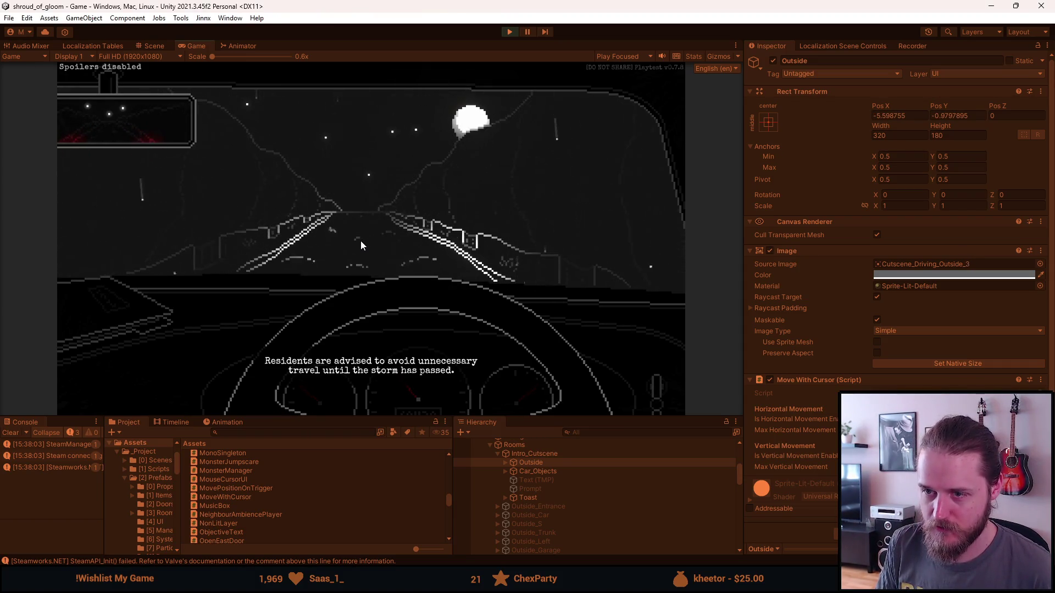
key(F1)
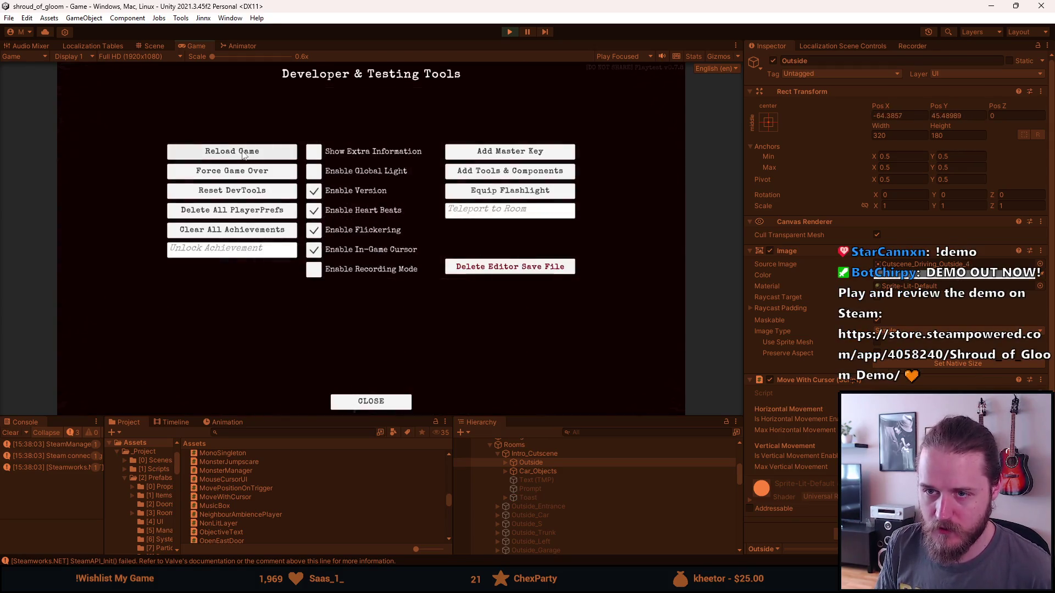
key(F1)
key(F1)
click(287, 156)
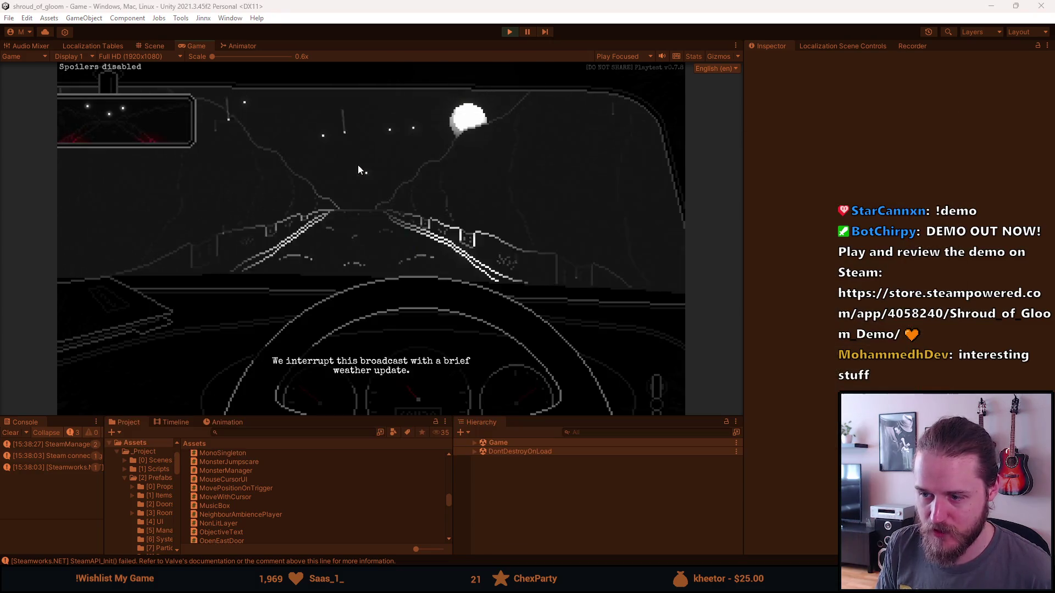
click(510, 32)
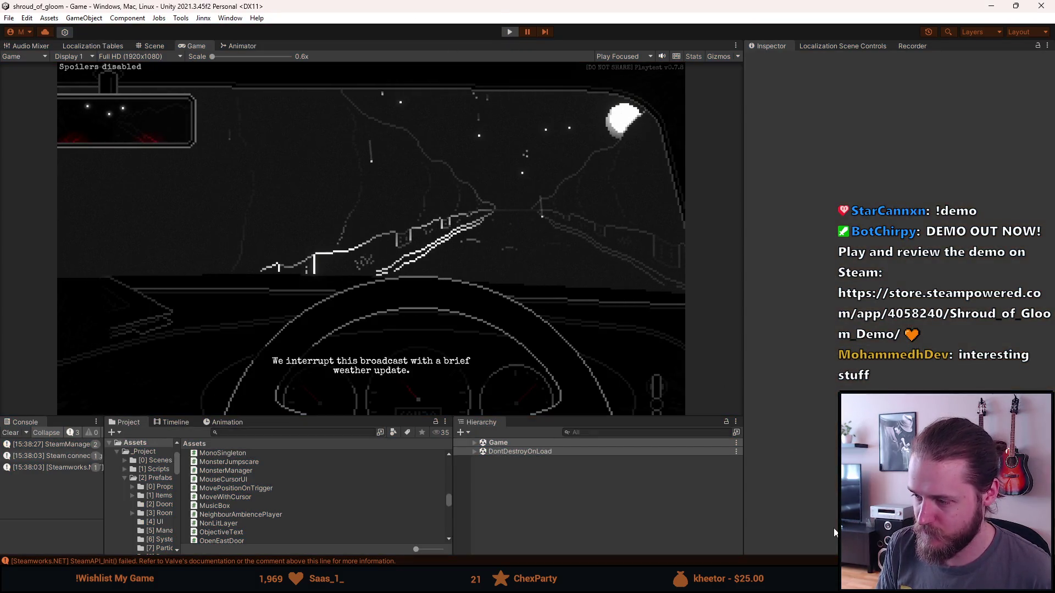
scroll(561, 483, down, 5)
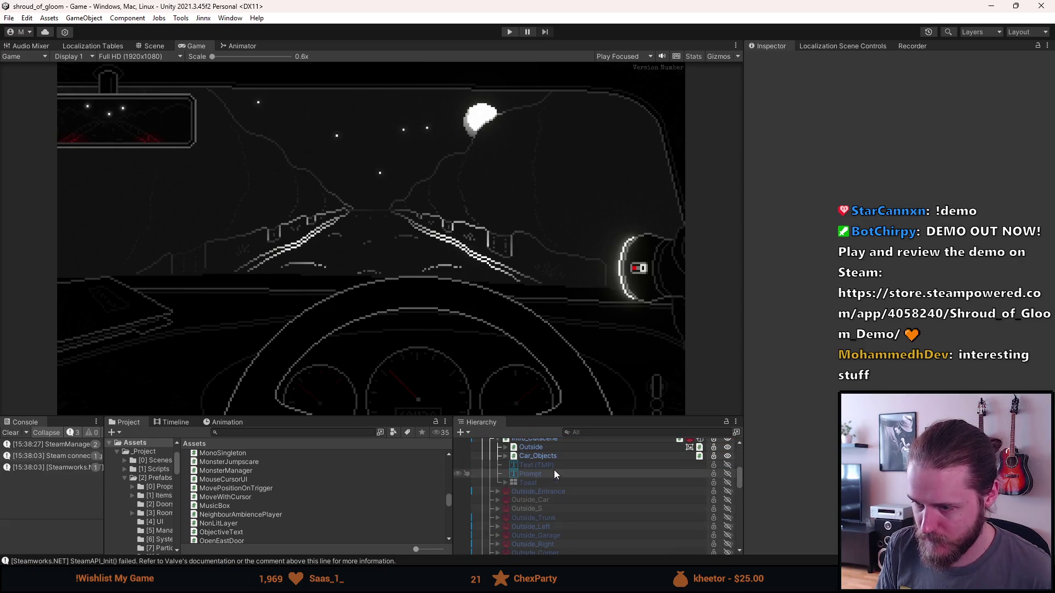
Step: Select the Outside background layer, then play-test the cursor panning and stop
click(543, 446)
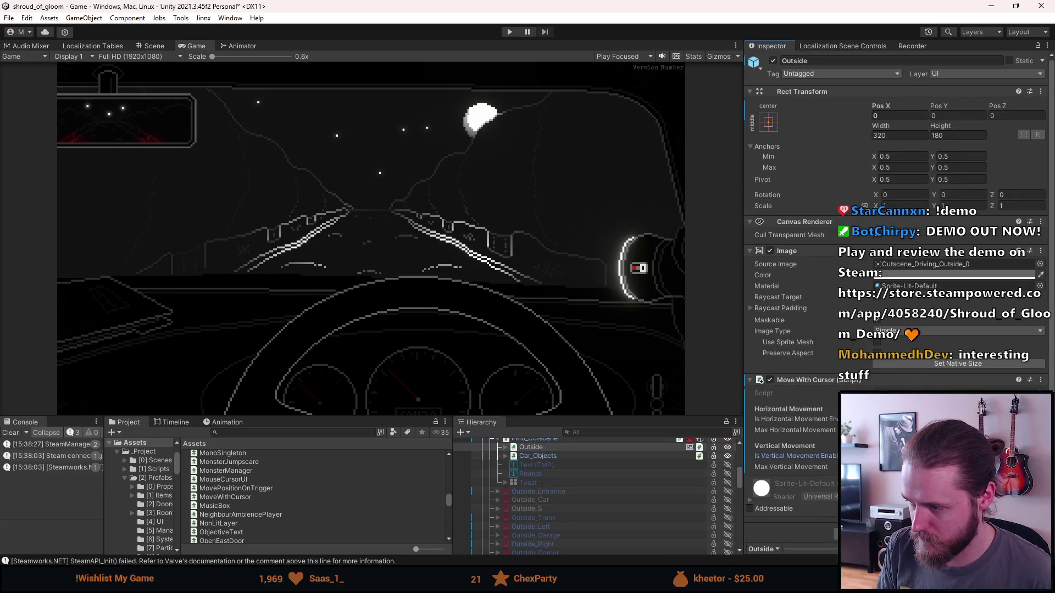
click(508, 31)
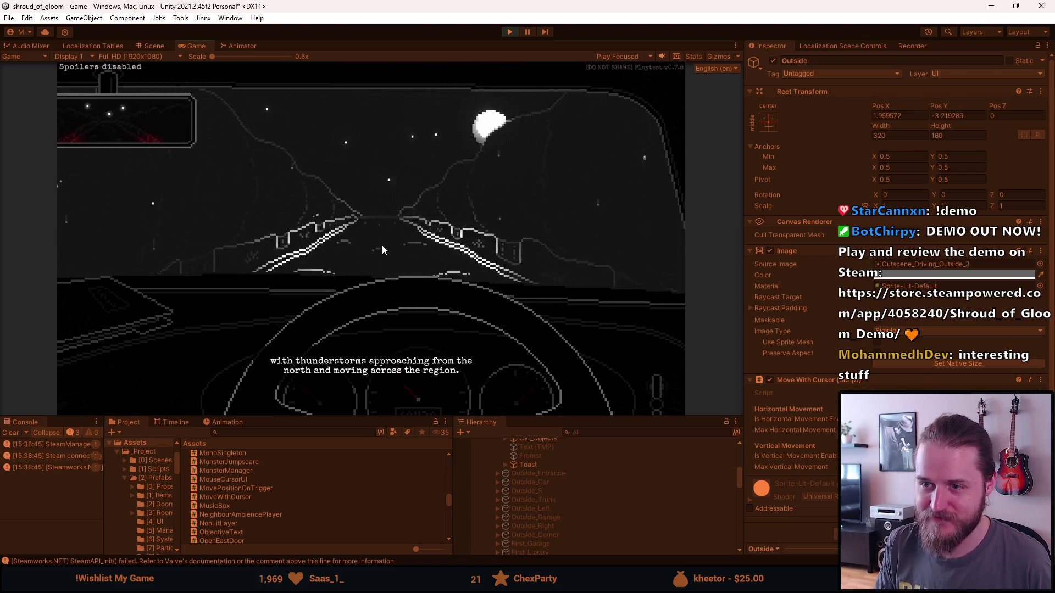
key(Escape)
click(508, 32)
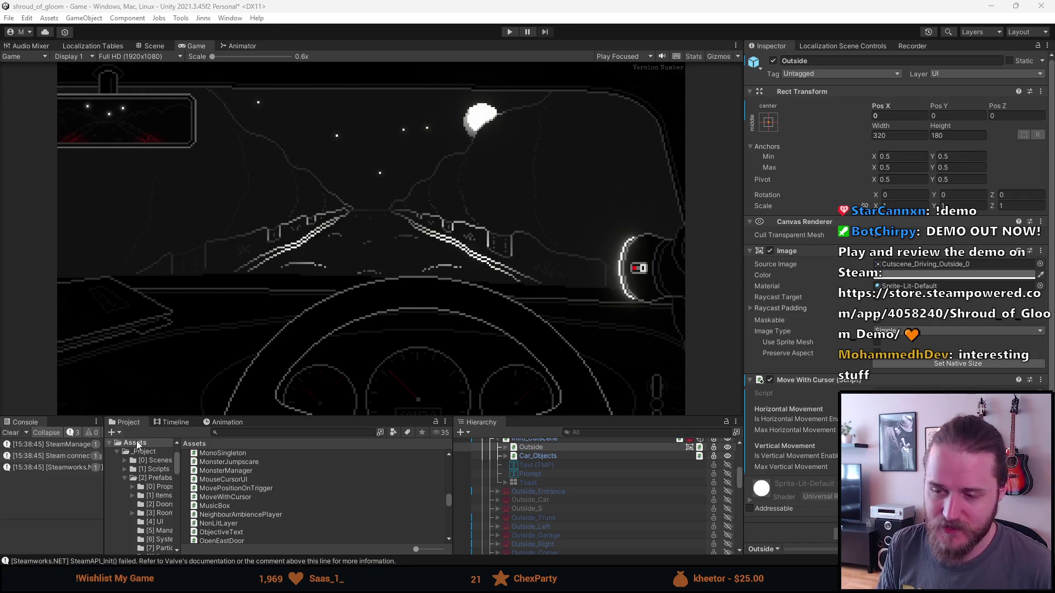
Step: Clear the console, save the scene, and tick Is Vertical Movement Enabled on Outside
click(15, 433)
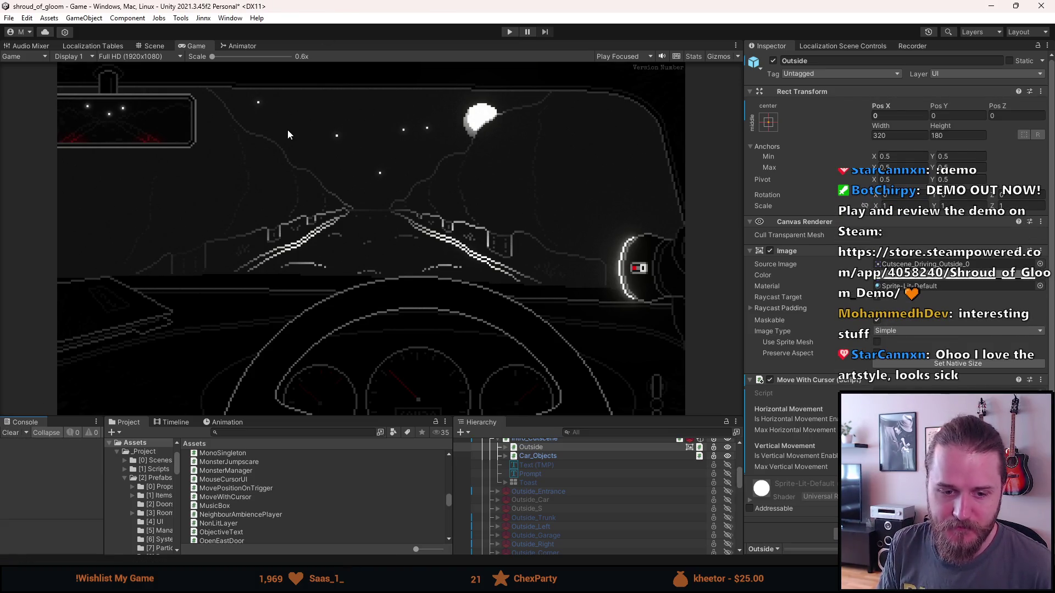
key(ctrl+s)
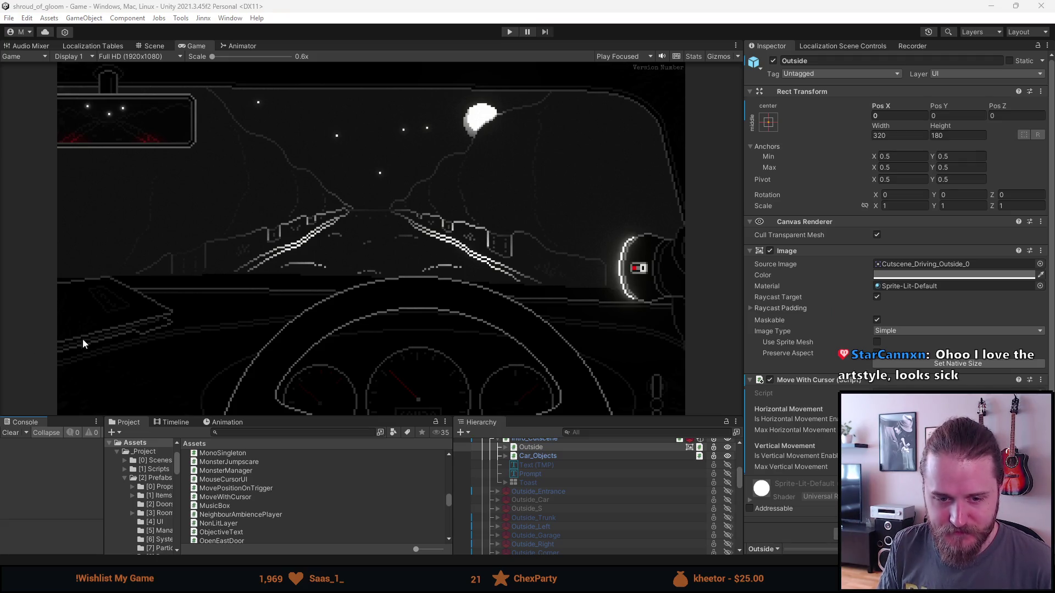
drag(269, 416, 265, 375)
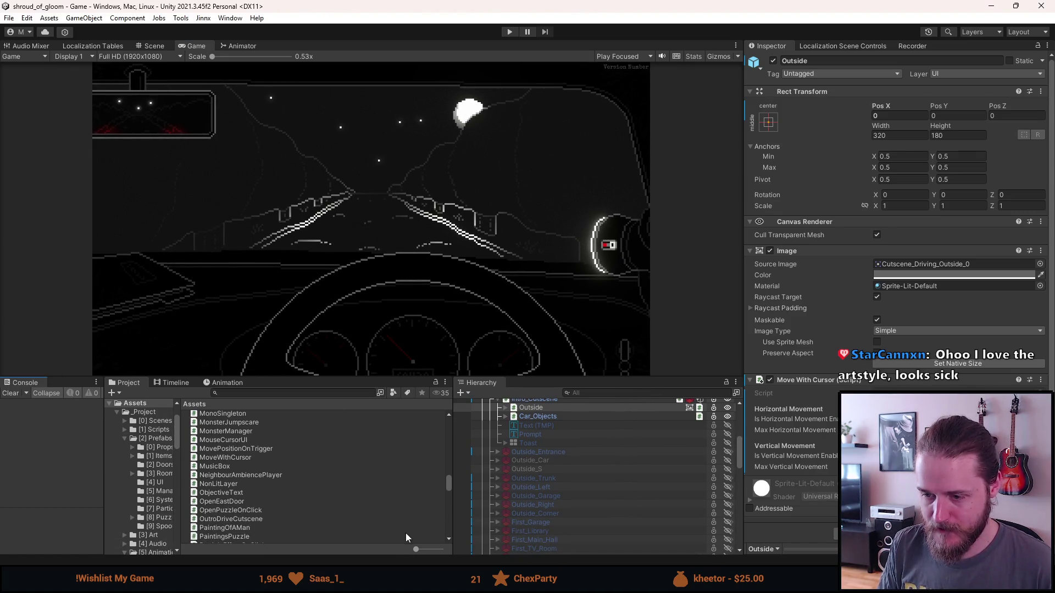
click(876, 455)
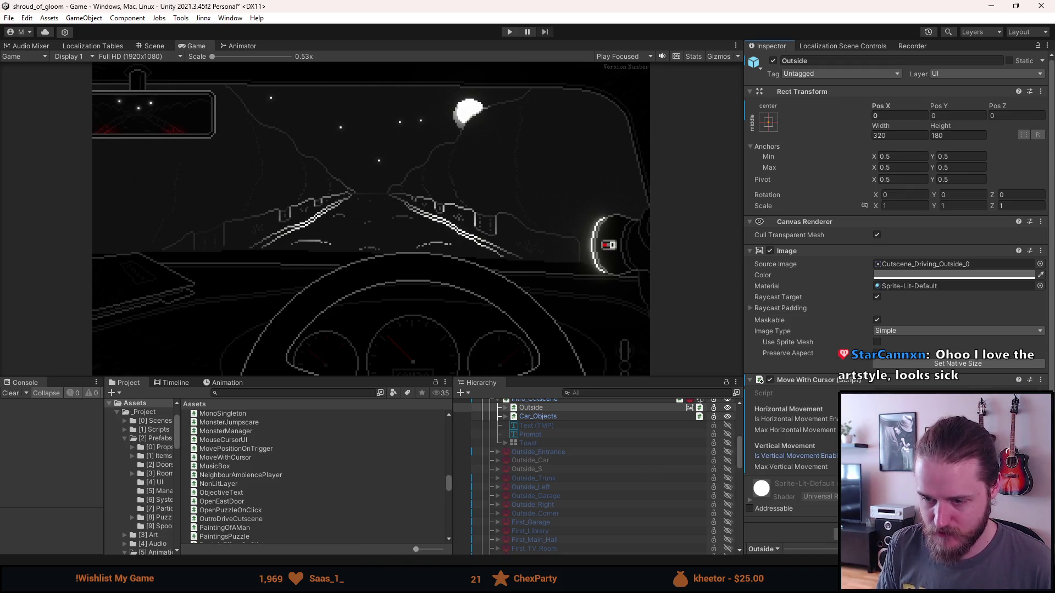
key(alt+Tab)
scroll(314, 304, down, 3)
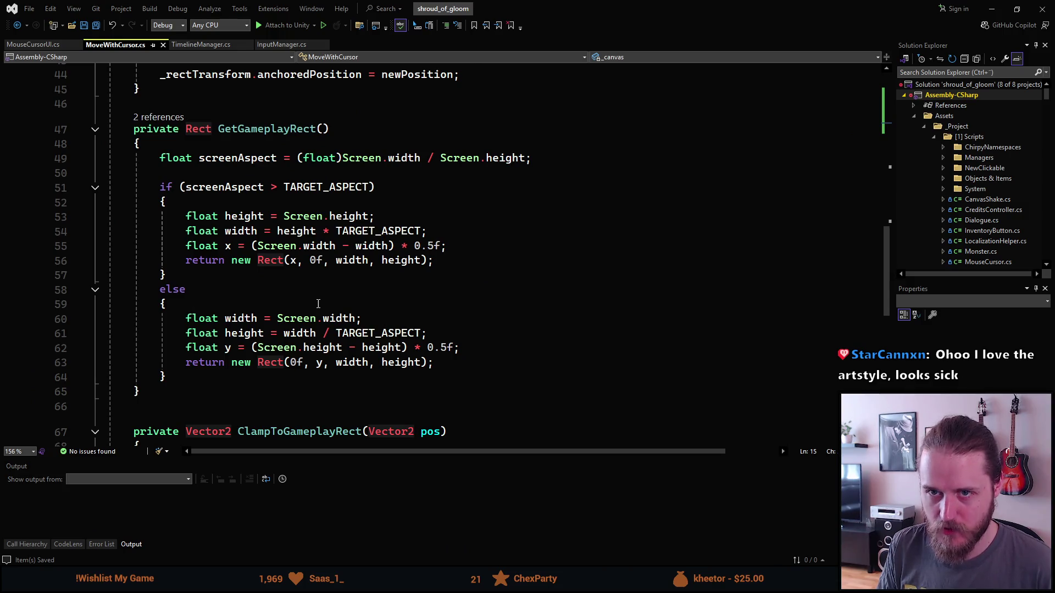
scroll(316, 304, down, 2)
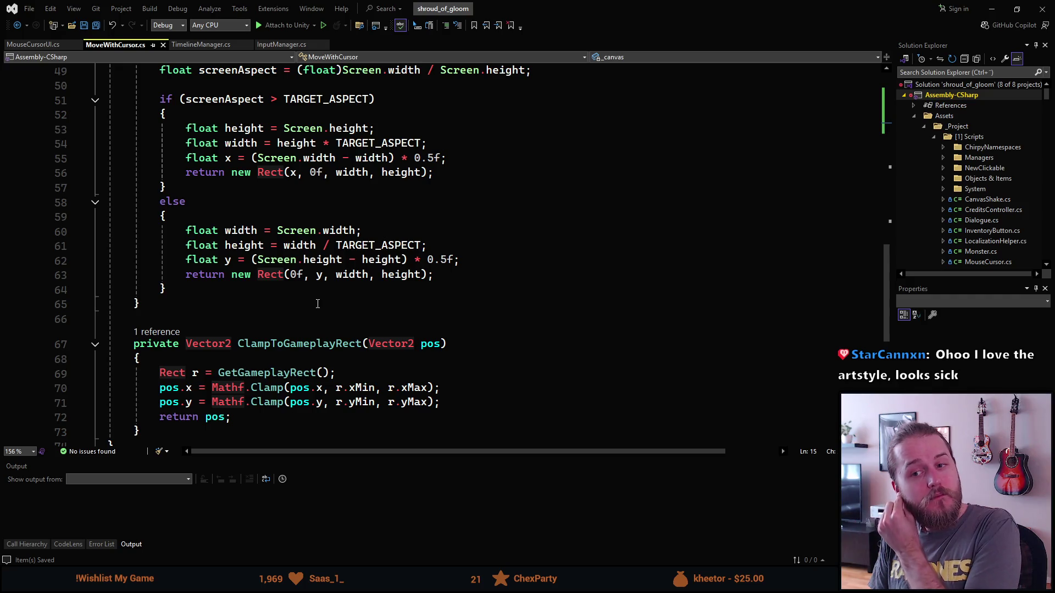
scroll(301, 285, up, 7)
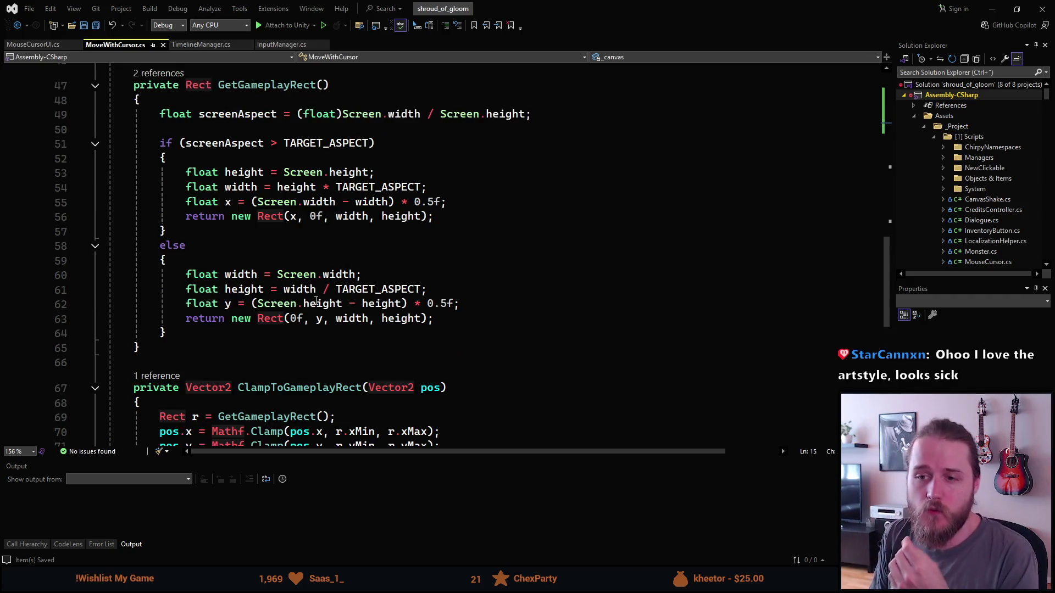
scroll(301, 285, up, 3)
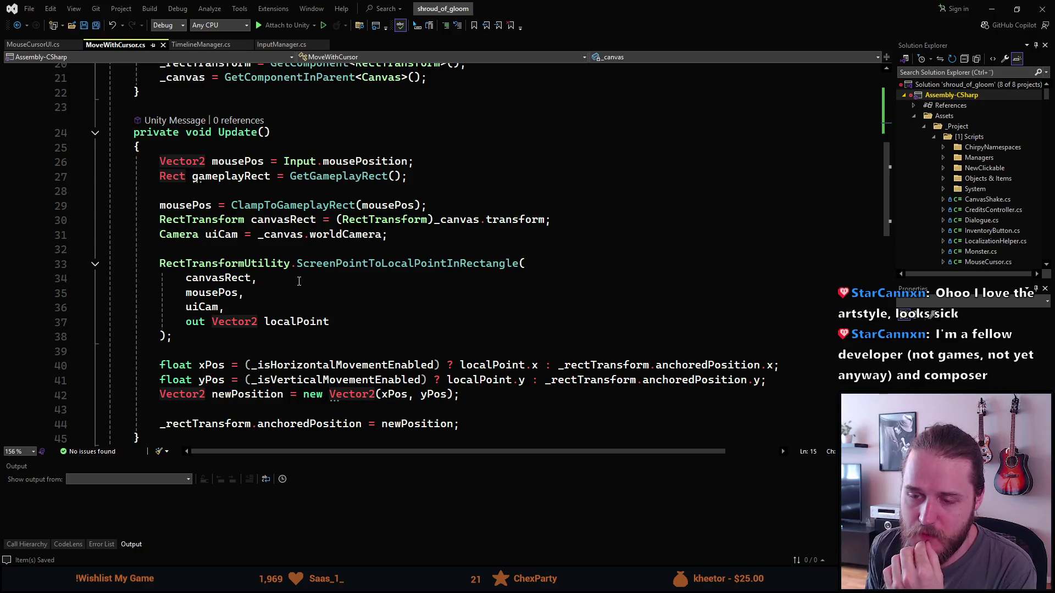
scroll(299, 279, down, 3)
scroll(299, 279, down, 4)
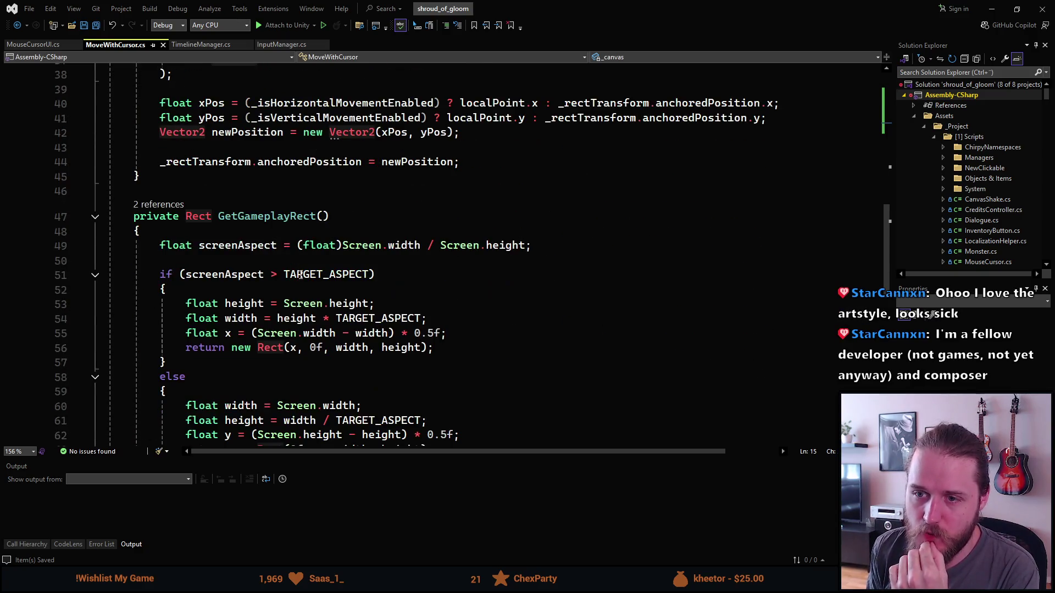
scroll(302, 273, down, 1)
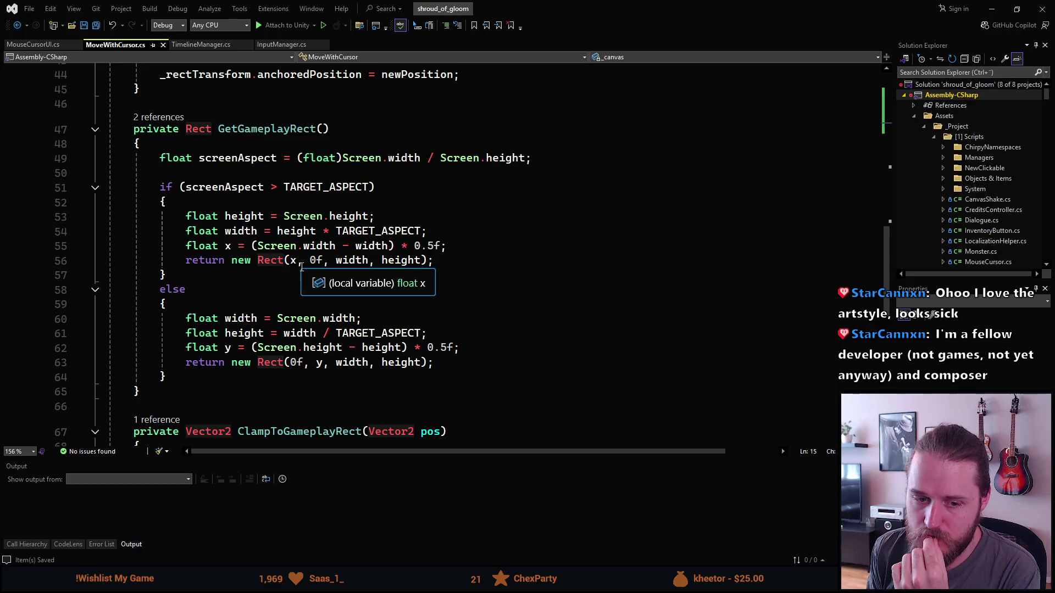
scroll(302, 267, up, 2)
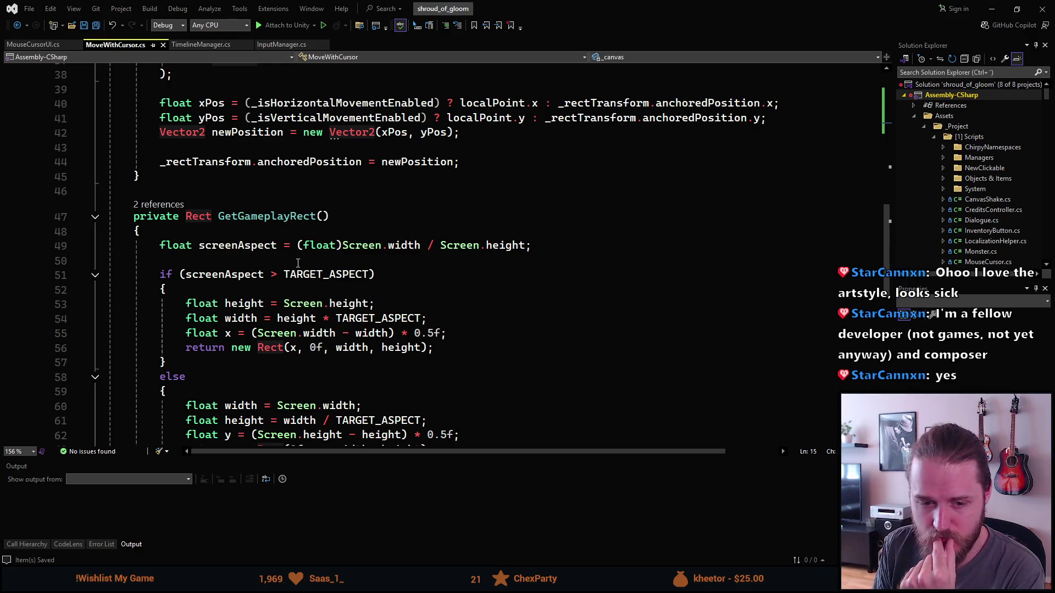
scroll(296, 263, up, 1)
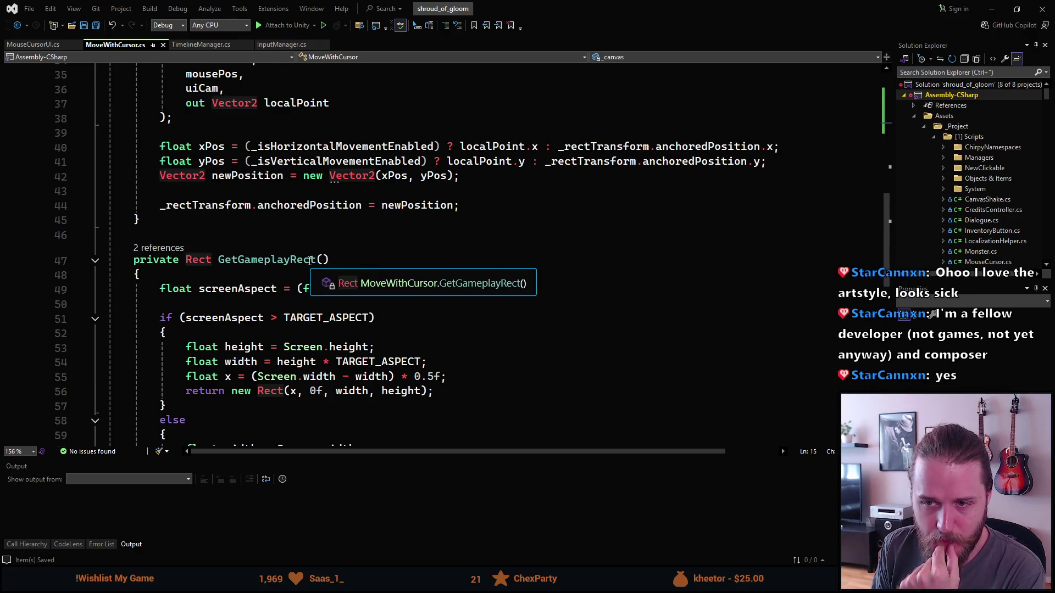
scroll(306, 259, up, 3)
scroll(305, 258, up, 1)
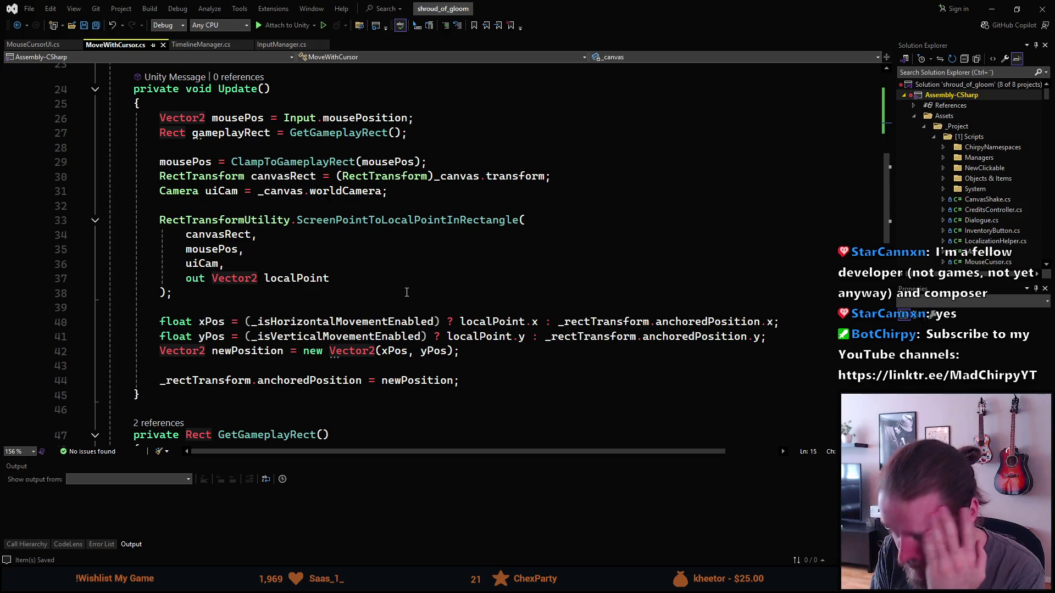
scroll(404, 288, up, 8)
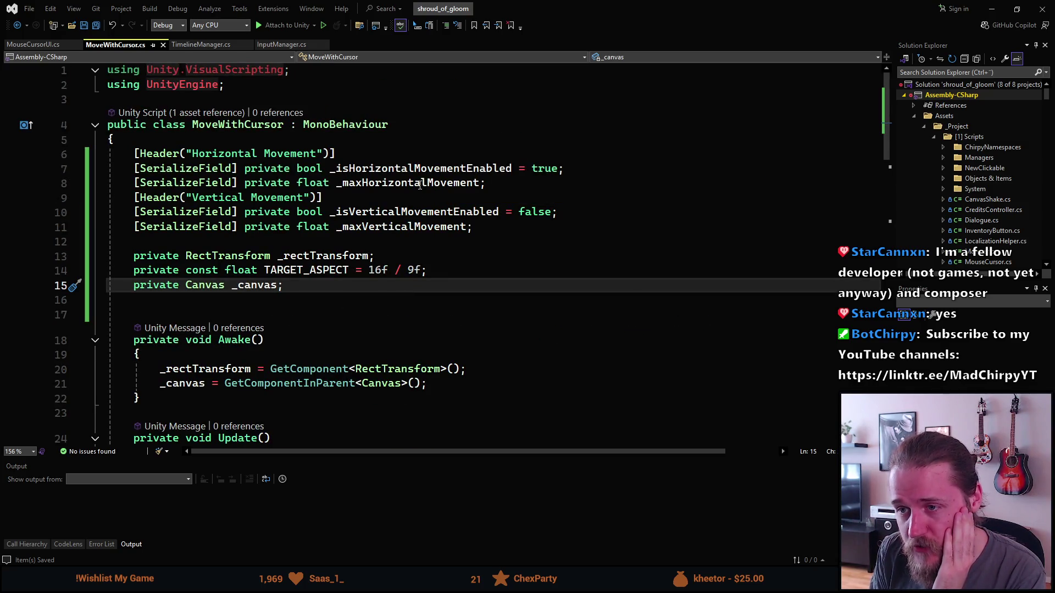
Step: Initialize _maxHorizontalMovement to 320f and _maxVerticalMovement to 180f, then save the script
double_click(420, 186)
double_click(421, 187)
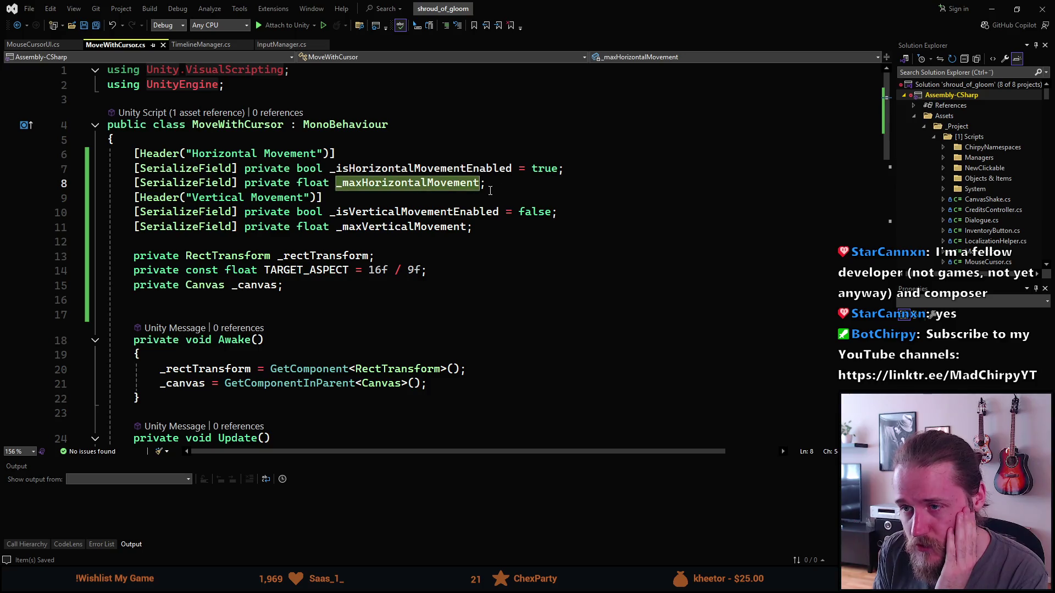
click(482, 184)
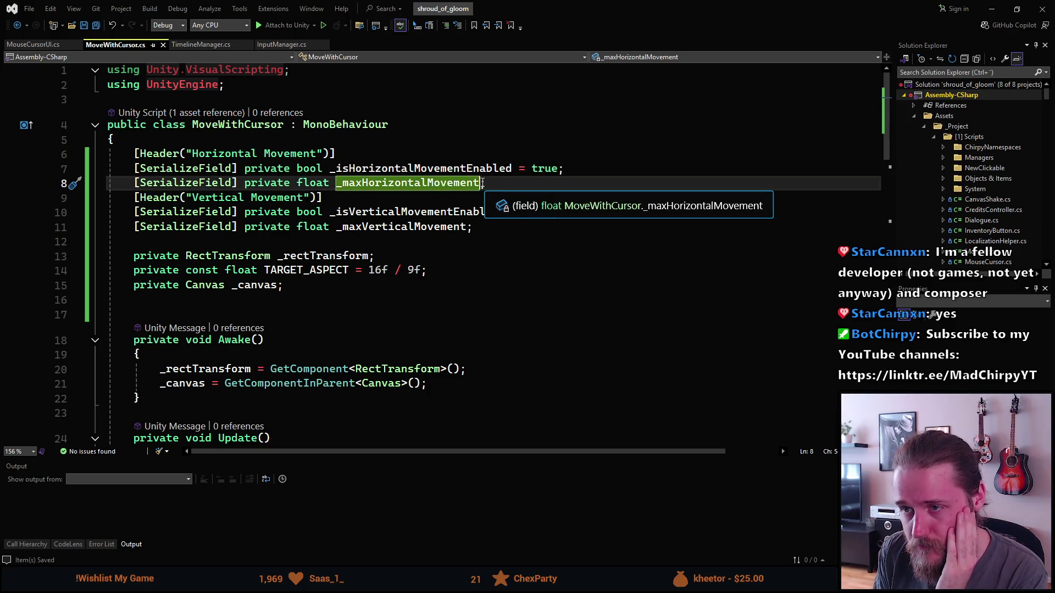
text(= 320f)
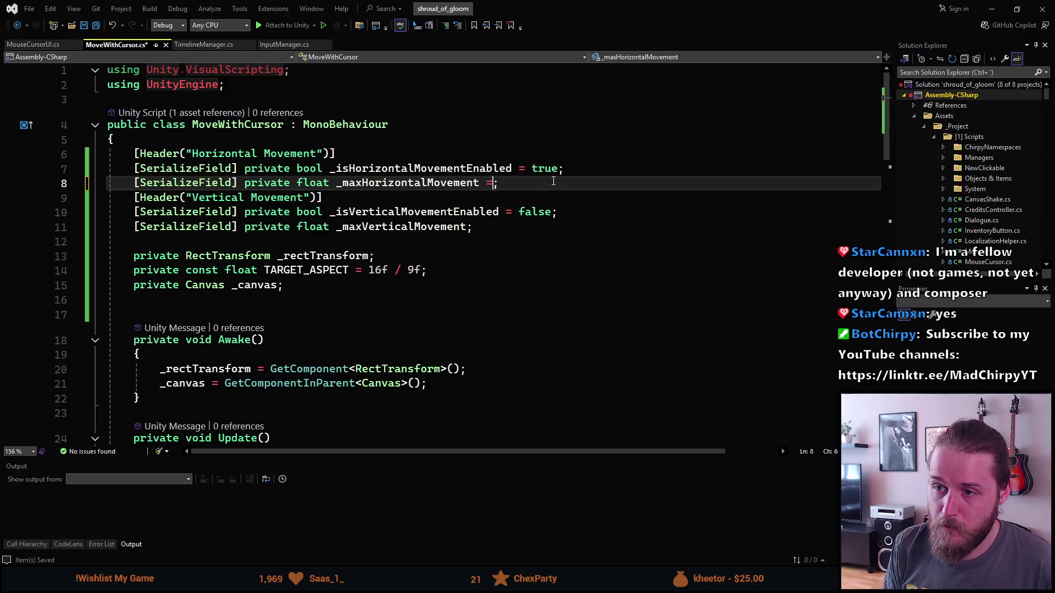
key(Down)
key(Down)
key(Down)
key(Left)
text(= 180f)
key(ctrl+s)
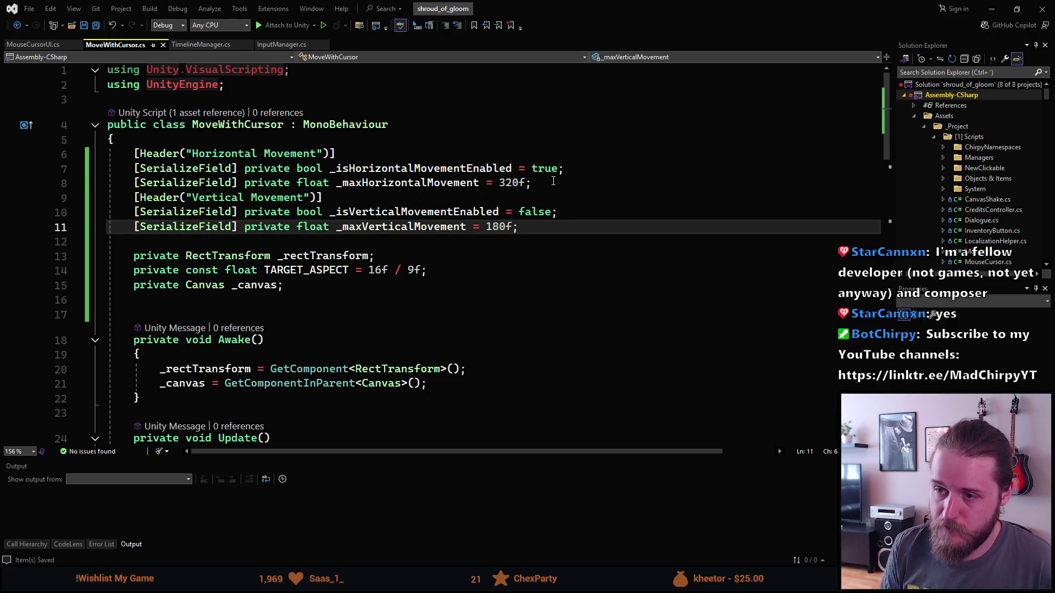
Step: Review Update() and GetGameplayRect, where the mouse position is clamped to the gameplay area
scroll(307, 292, down, 9)
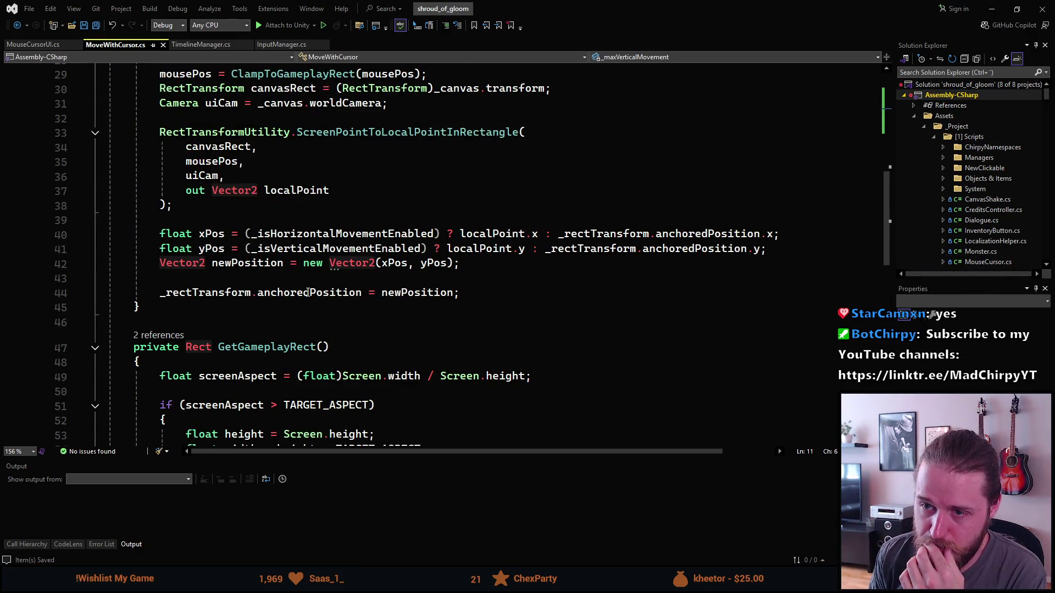
scroll(308, 292, down, 3)
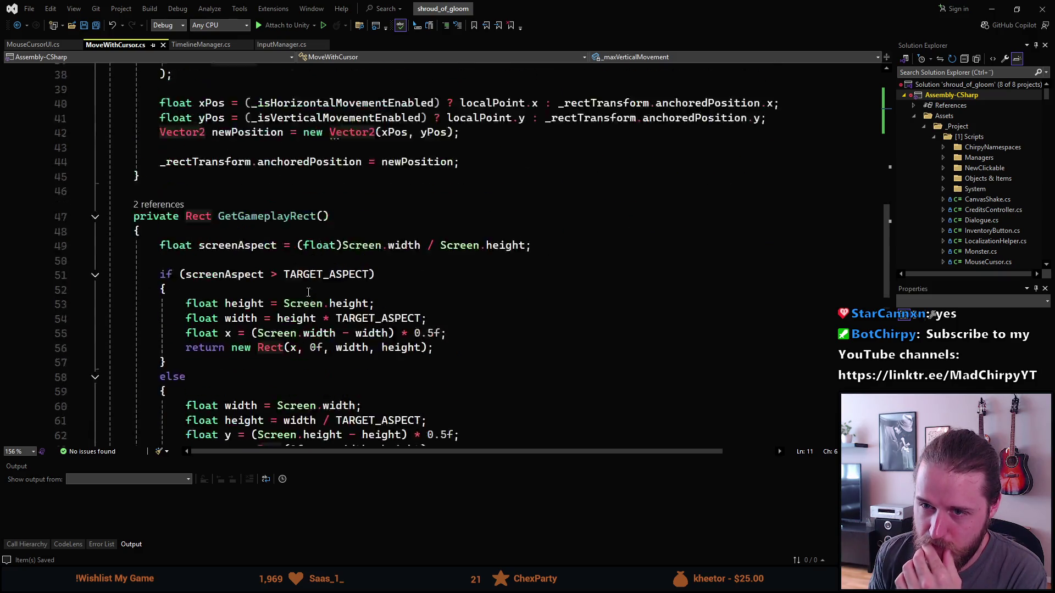
scroll(430, 143, up, 12)
scroll(275, 271, down, 6)
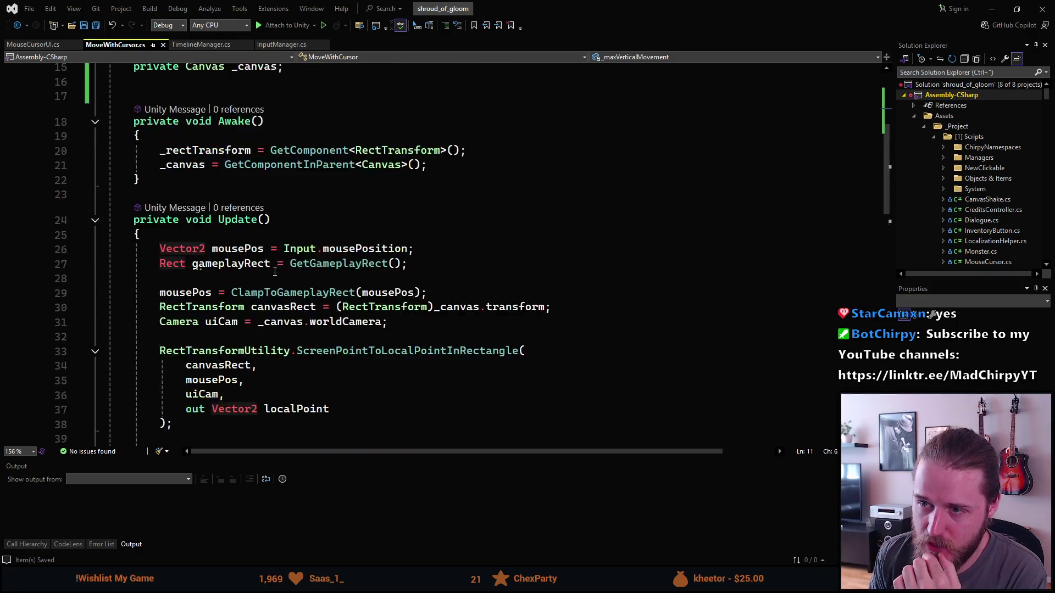
scroll(275, 272, down, 2)
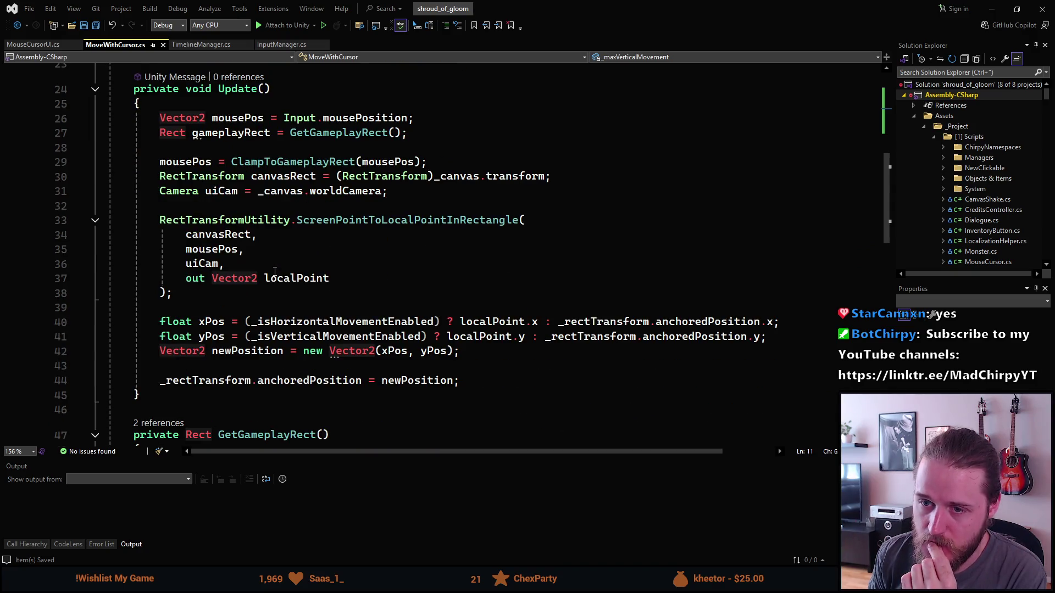
scroll(274, 271, down, 1)
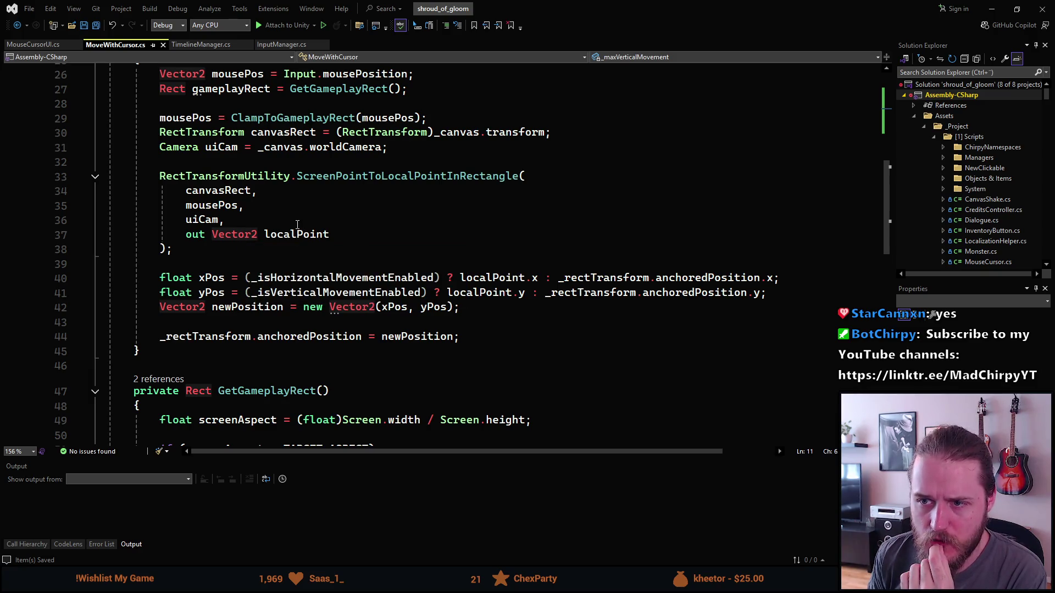
scroll(298, 142, up, 1)
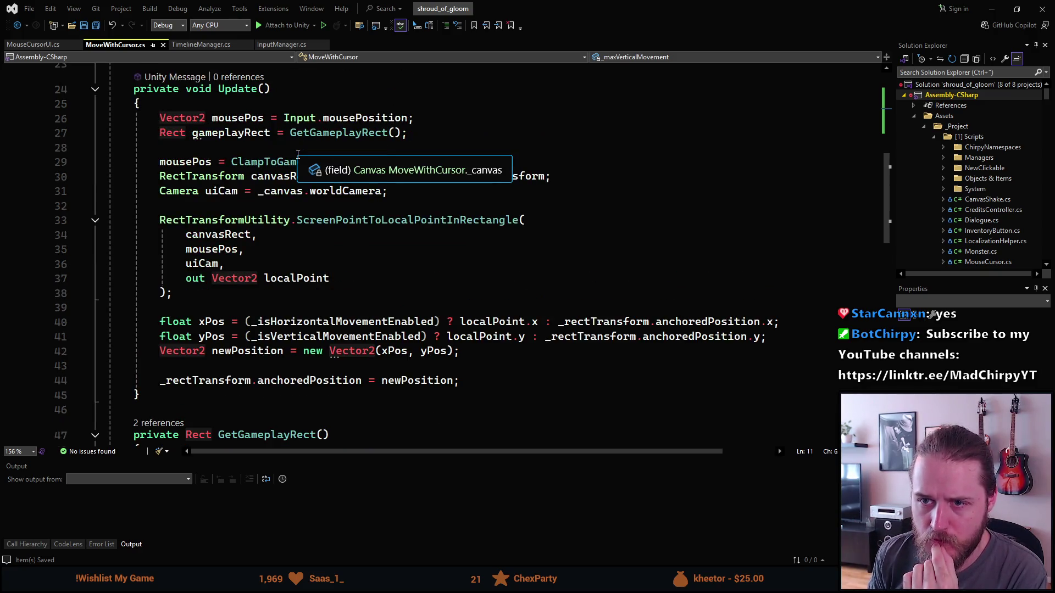
mouse_move(217, 136)
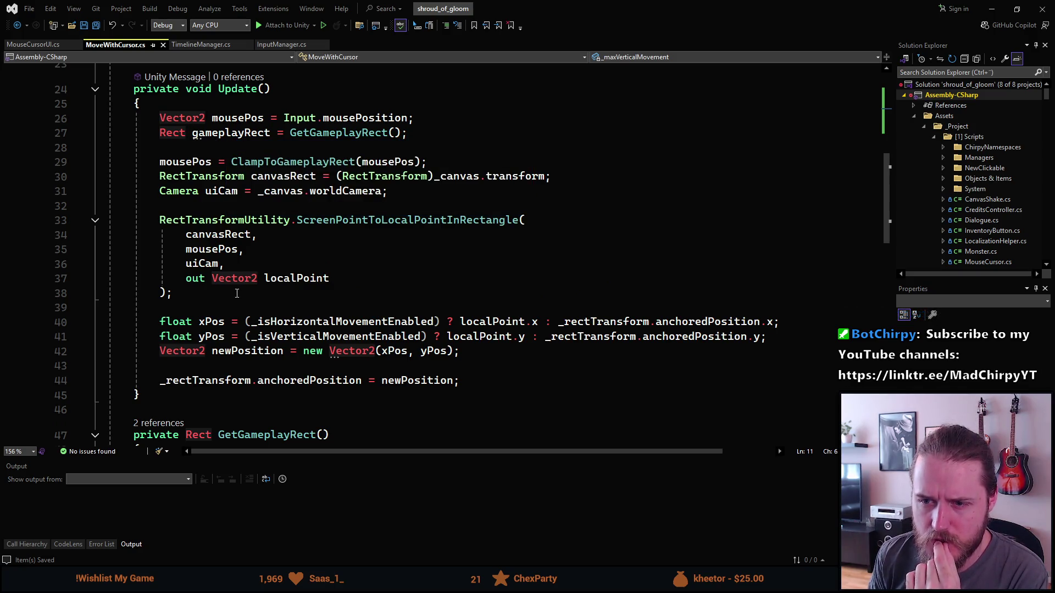
Step: Add Debug.Log("Horizontal position = " + localPoint.x) after the screen-to-local point conversion
click(246, 297)
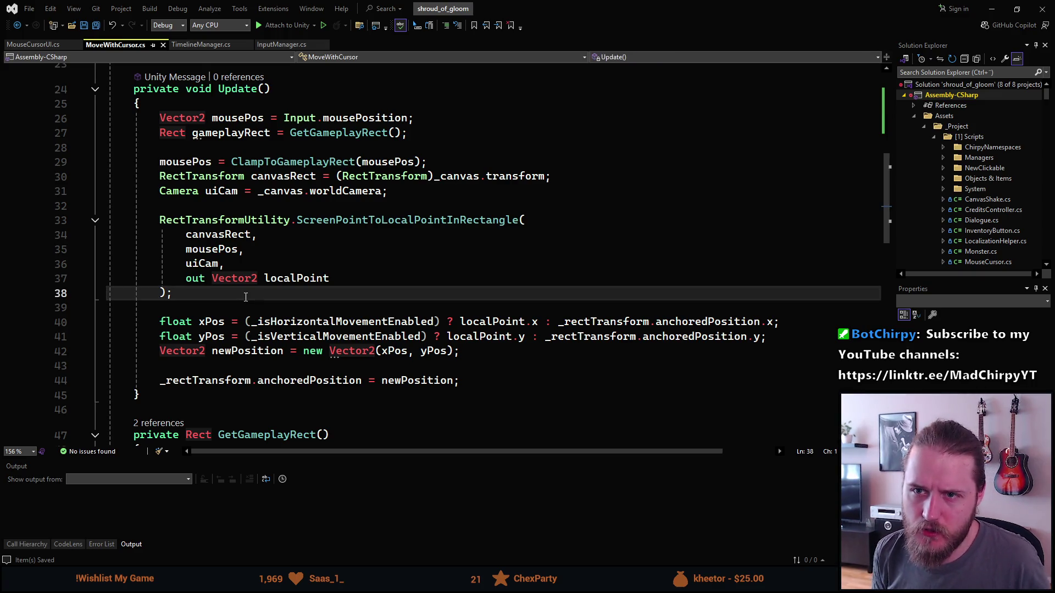
key(Return)
text(db)
key(Tab)
key(Tab)
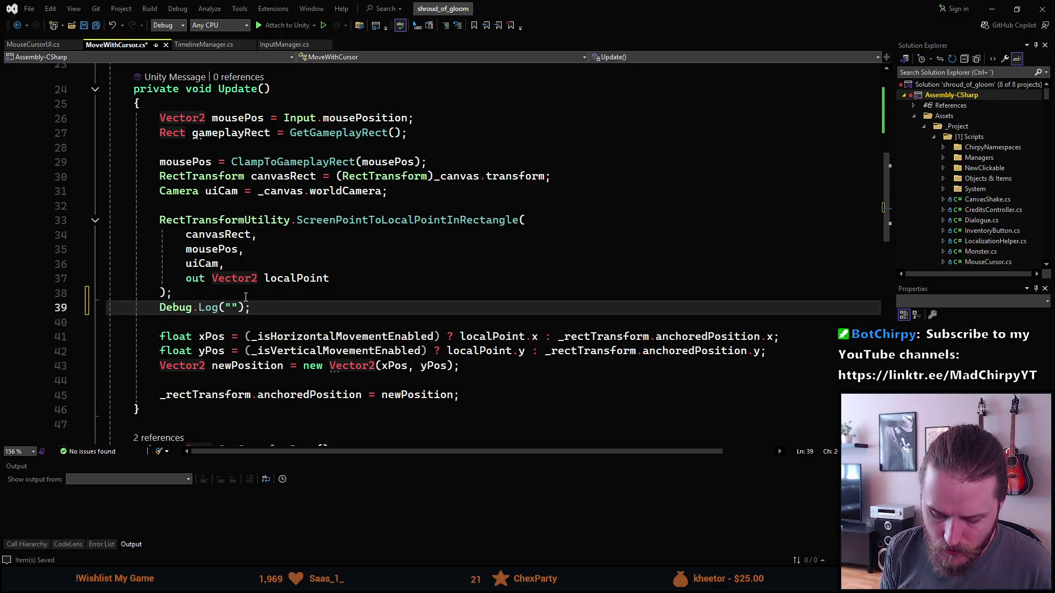
text(Horizont)
key(ctrl+BackSpace)
text(Horizontal position )
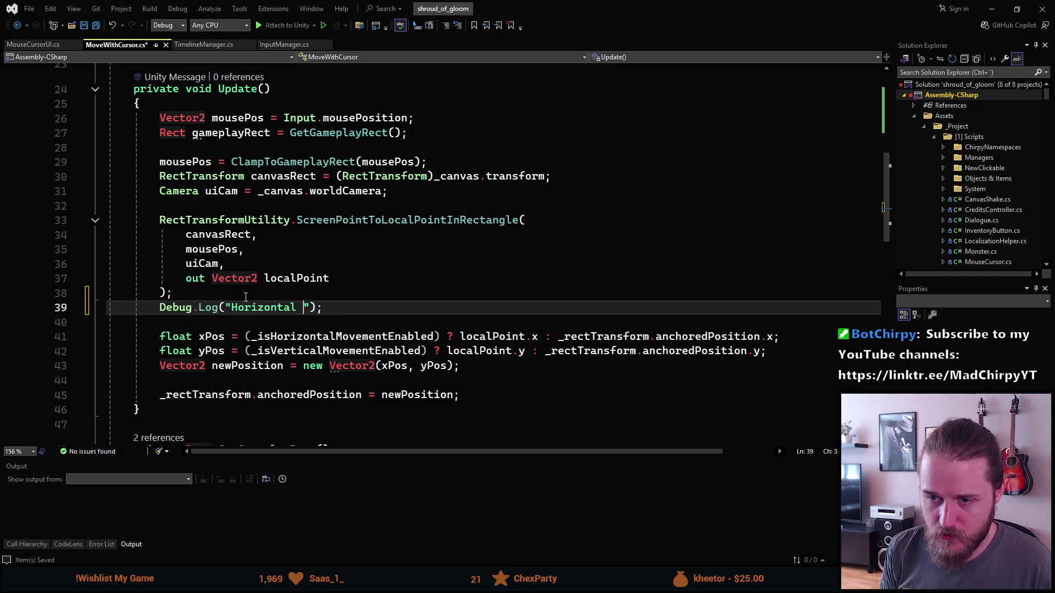
text(= " + )
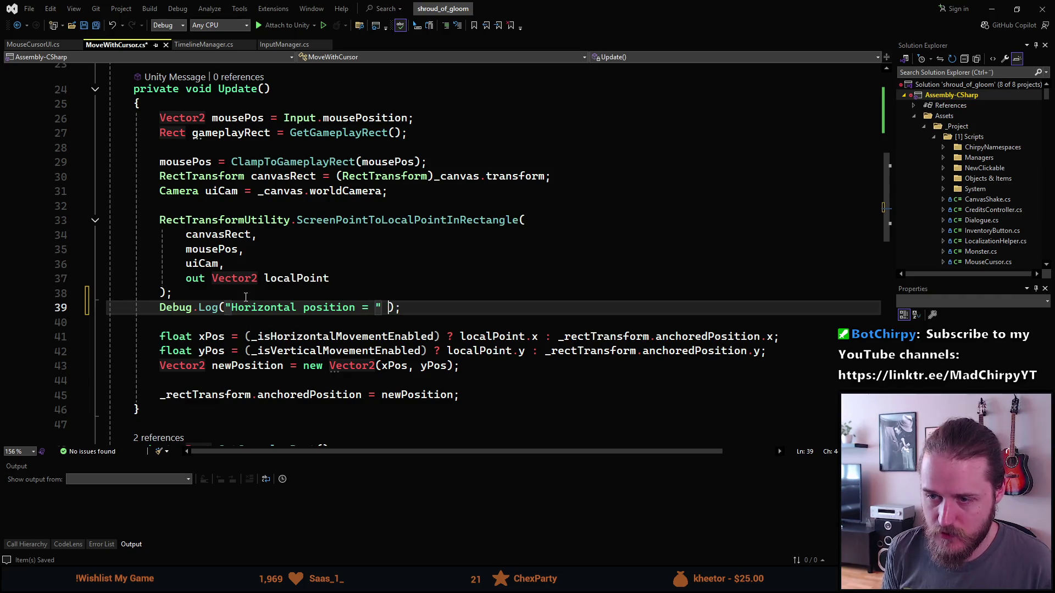
text(localPoint.x)
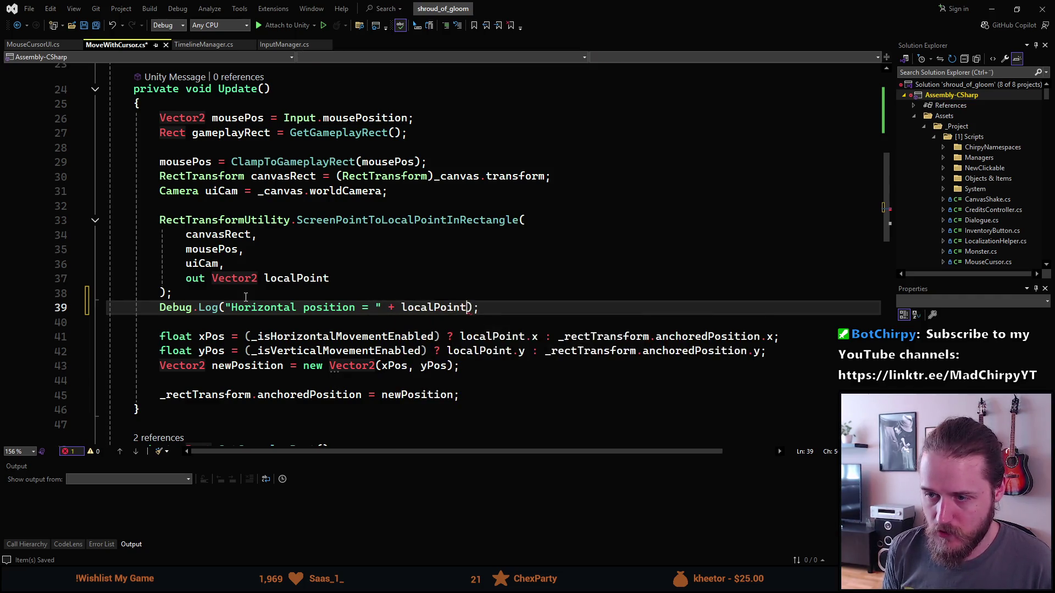
click(349, 365)
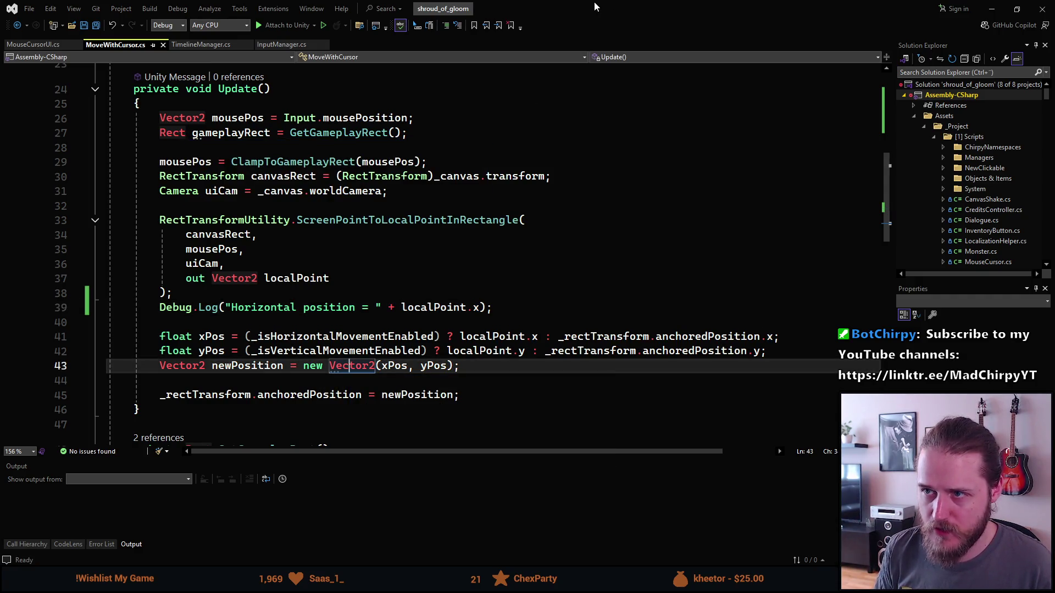
key(alt+Tab)
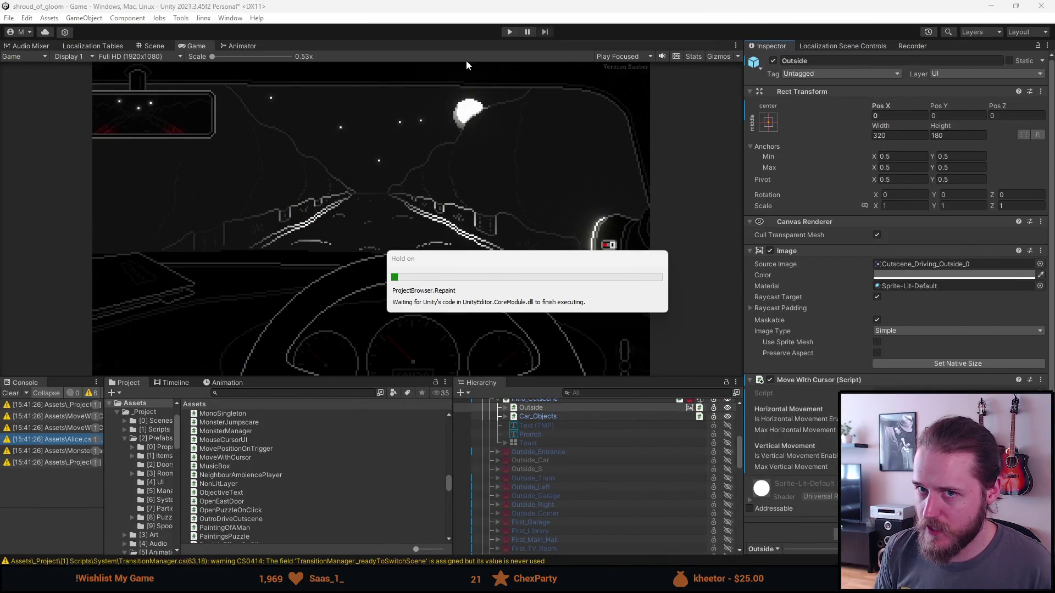
Step: Play-test in Unity and read horizontal positions from -160 to about 160 in the widened Console
click(504, 28)
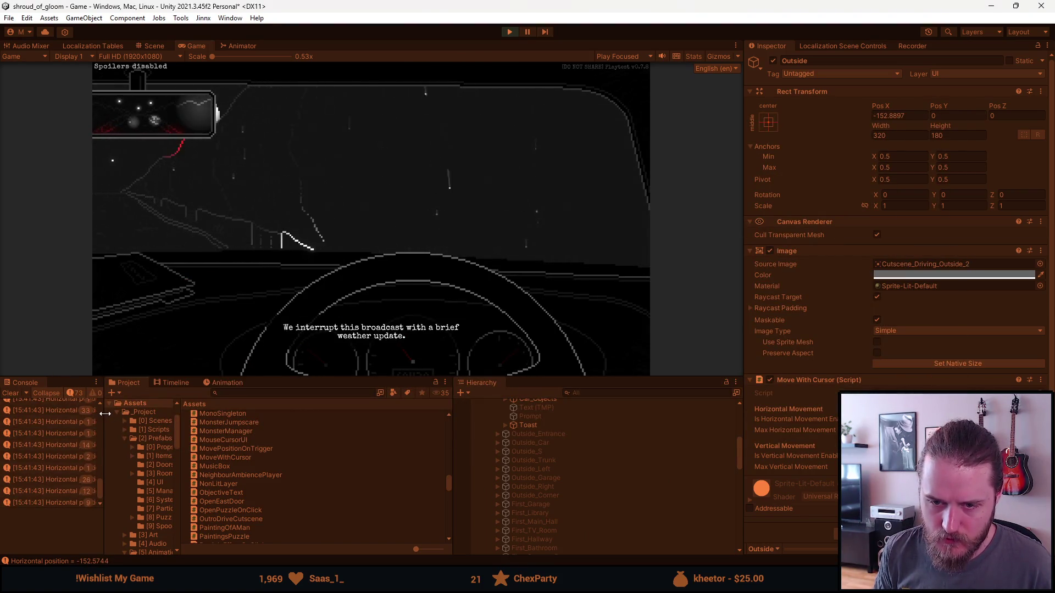
drag(105, 413, 259, 414)
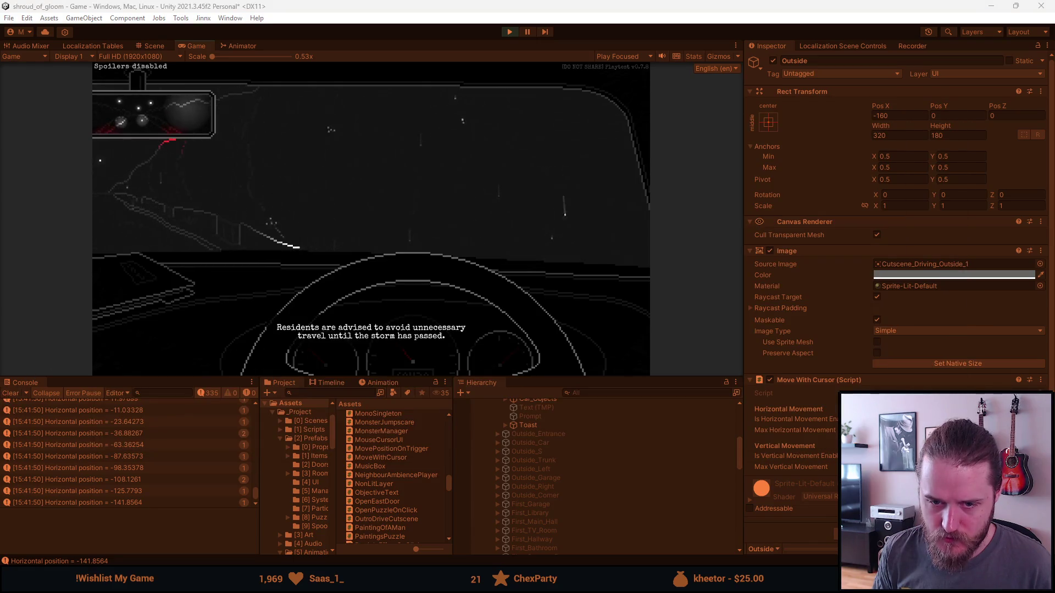
click(11, 392)
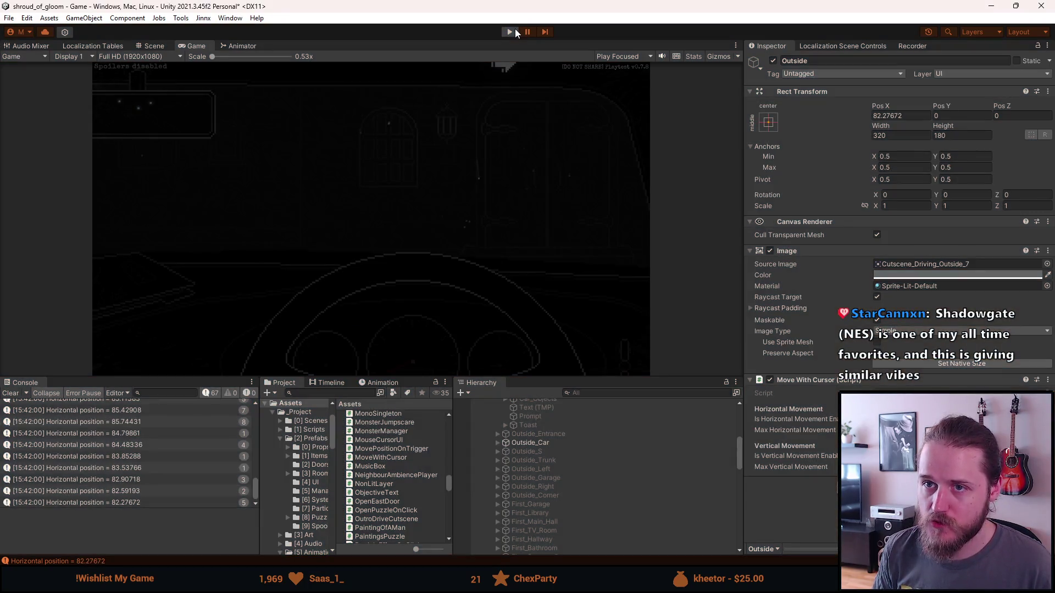
click(515, 32)
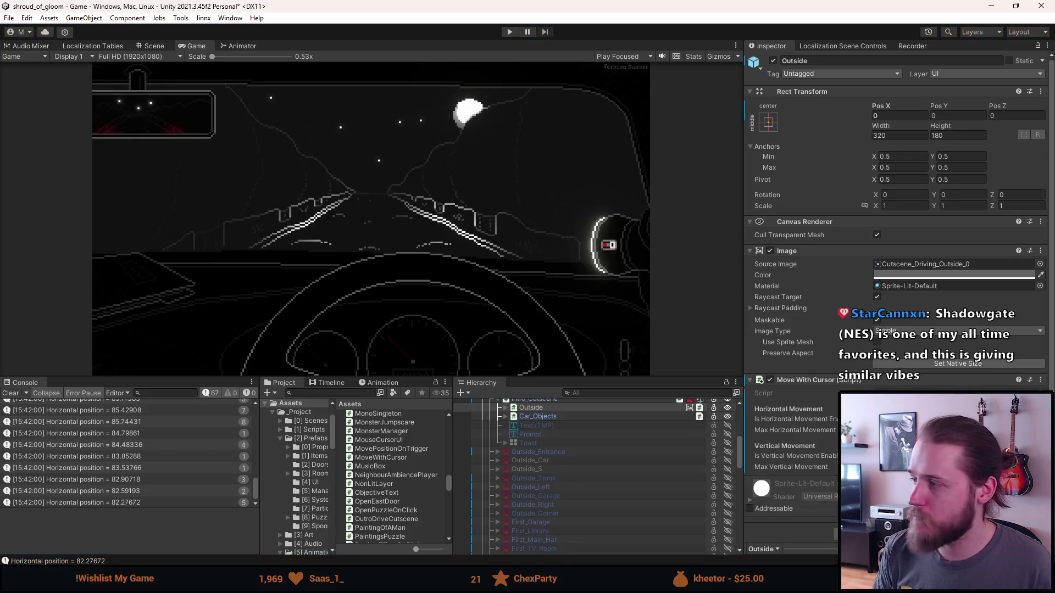
key(alt+Tab)
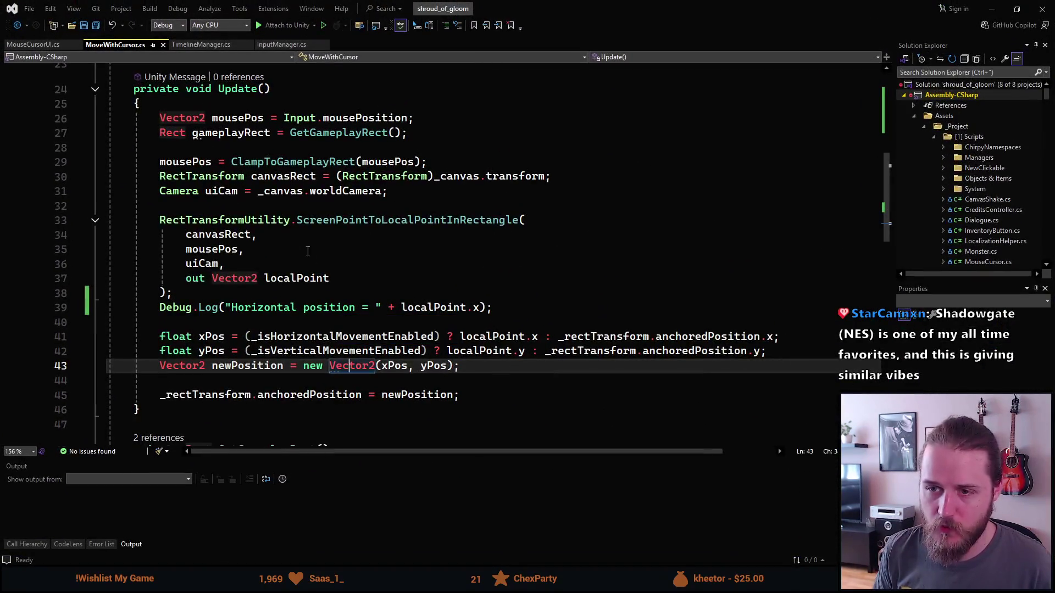
Step: Inspect the GetGameplayRect definition and highlight every use of mousePos in Update()
click(338, 132)
scroll(334, 269, down, 7)
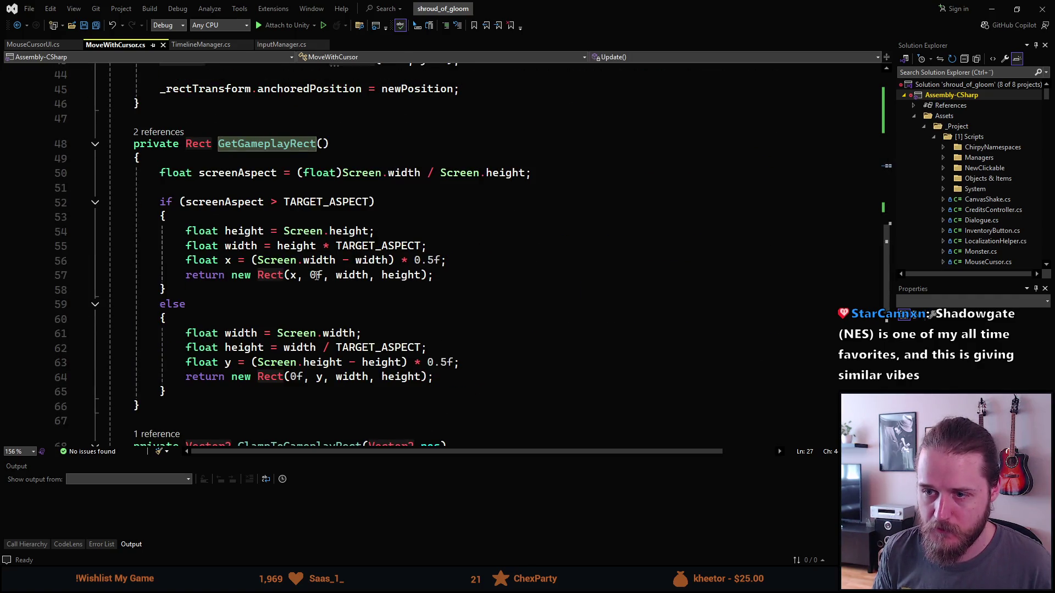
scroll(313, 265, up, 3)
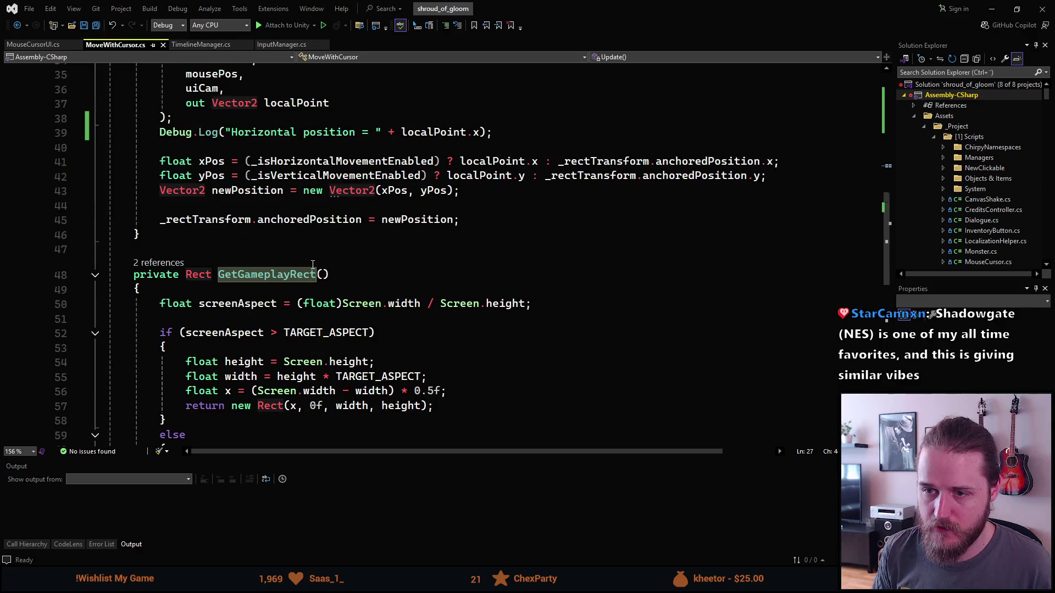
scroll(313, 265, down, 1)
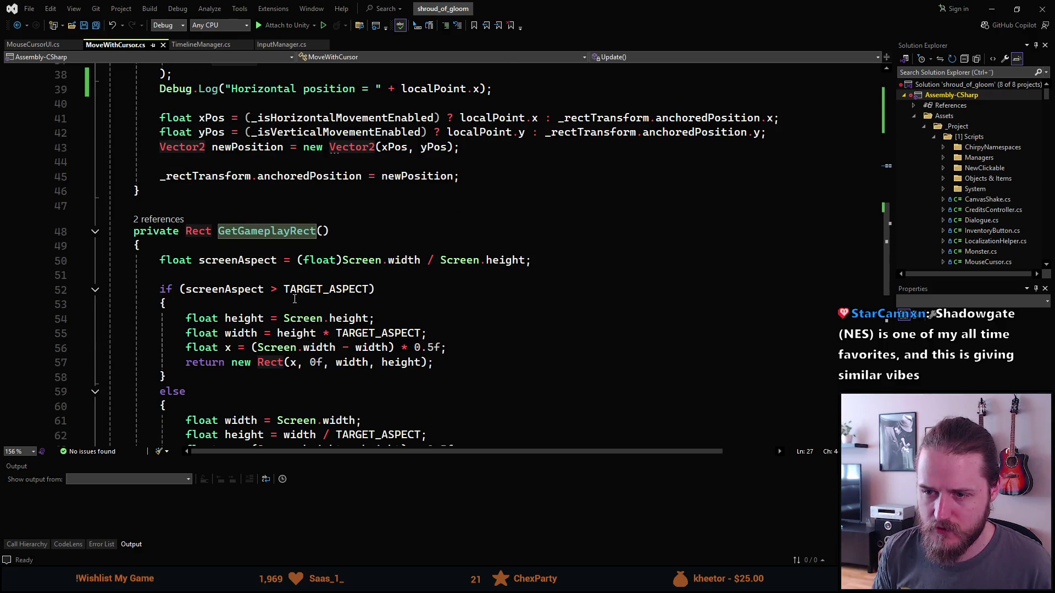
scroll(294, 298, down, 2)
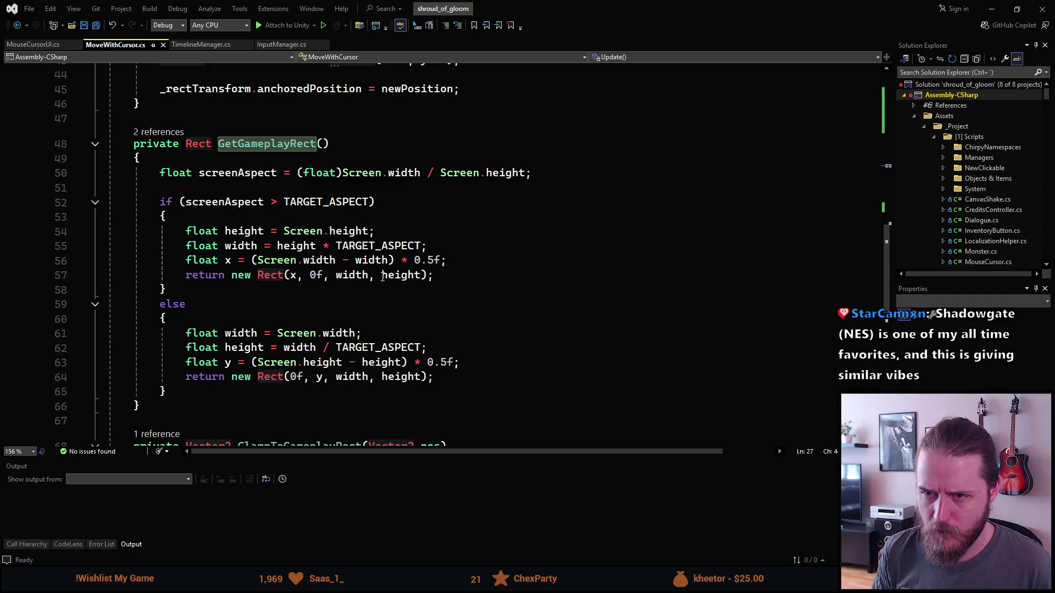
scroll(383, 276, up, 8)
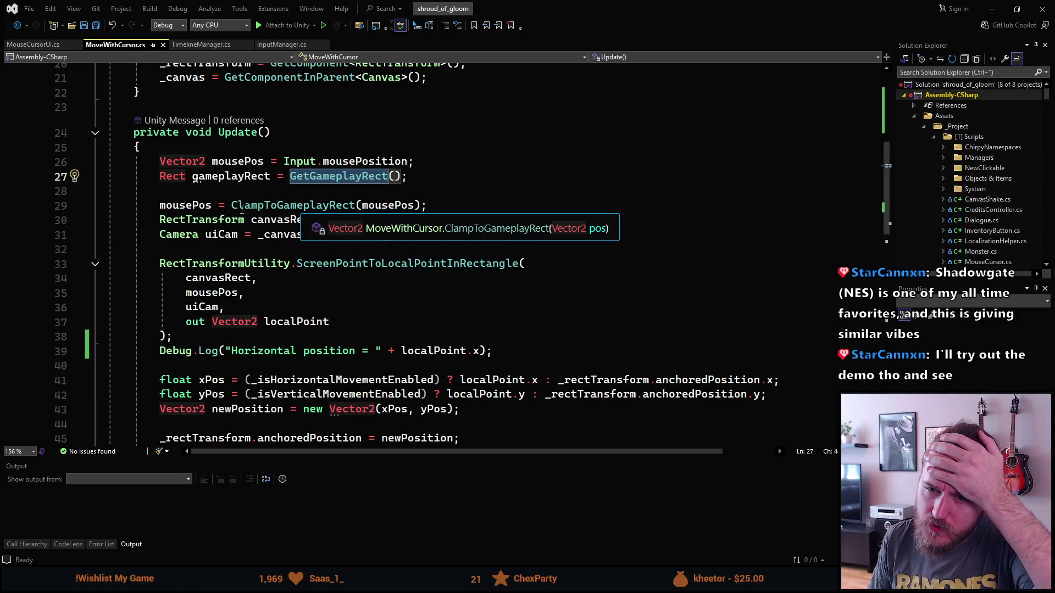
click(191, 208)
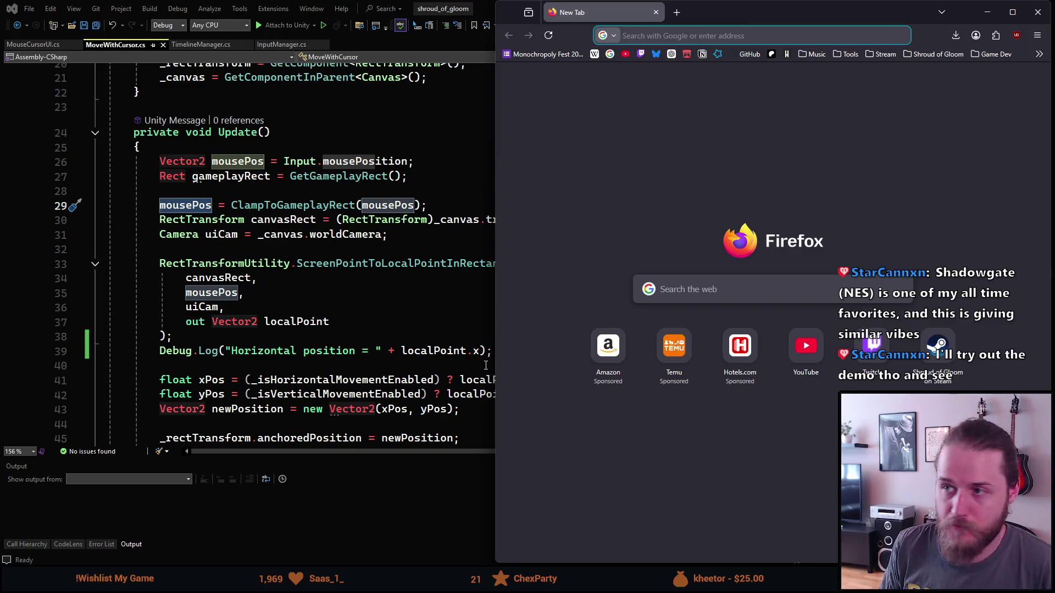
Step: Close the empty Firefox window, dismiss the Google sign-in prompt, and read the accepted Normalize answer
key(alt+F4)
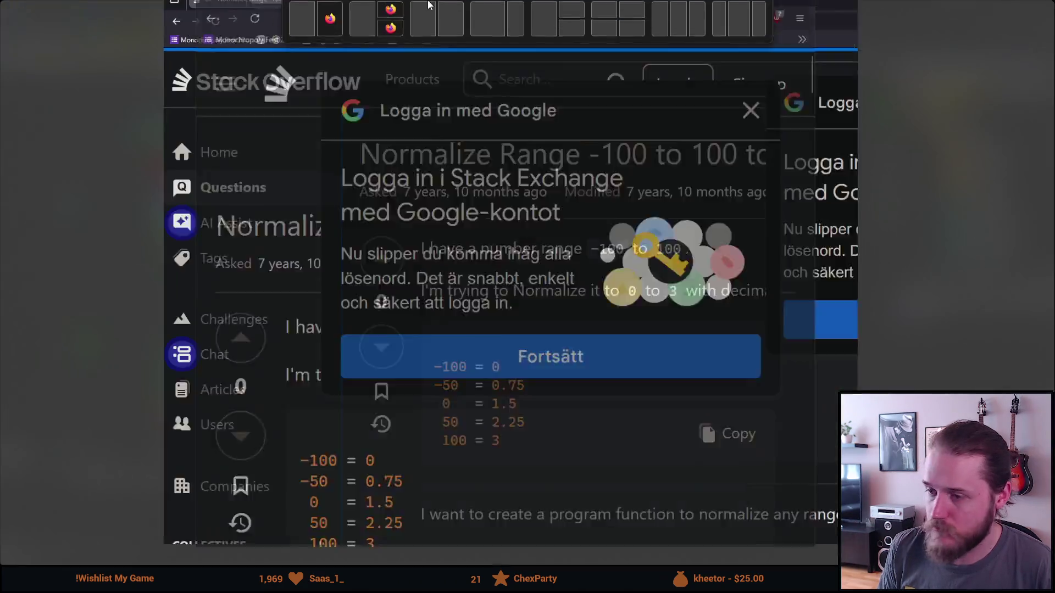
scroll(380, 284, down, 5)
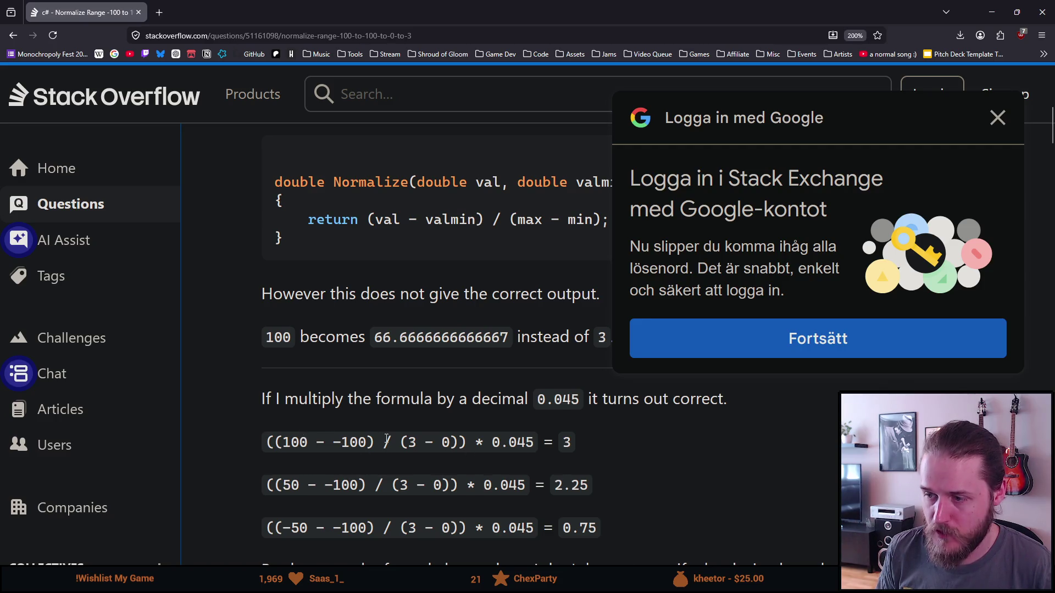
scroll(539, 390, down, 5)
click(997, 119)
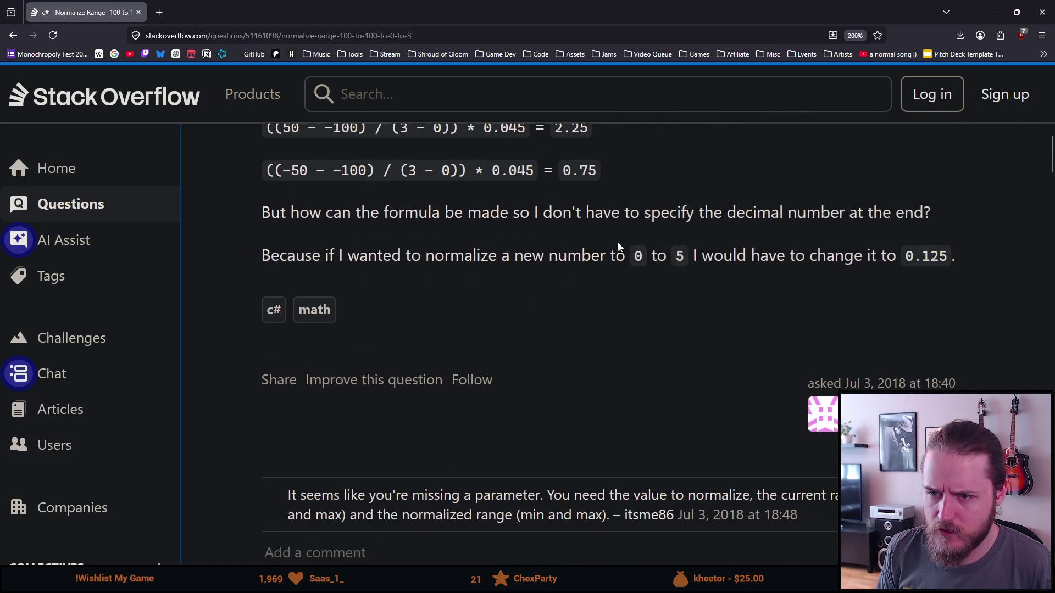
scroll(628, 244, down, 6)
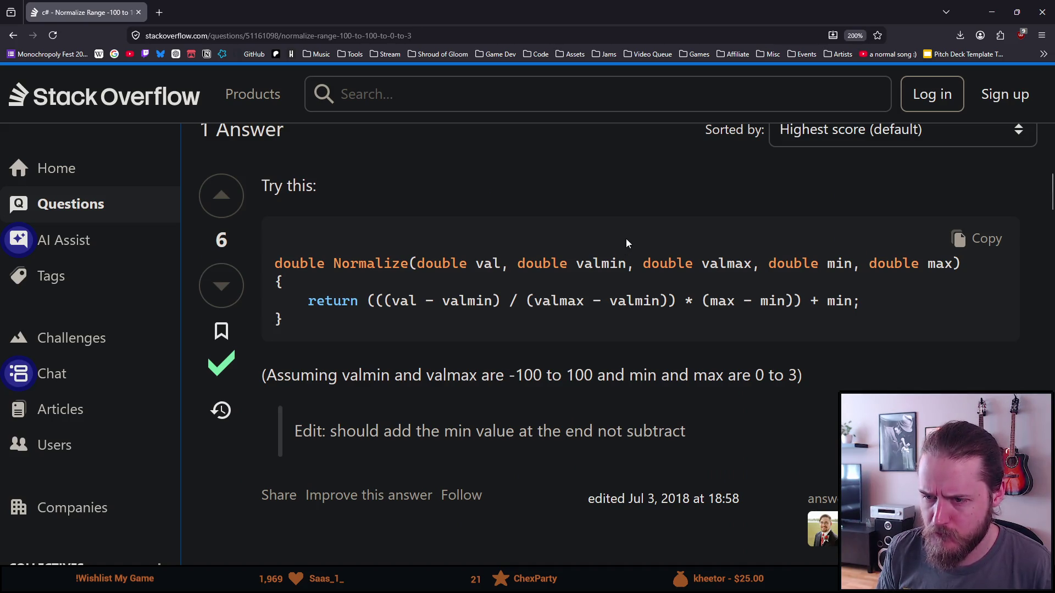
scroll(626, 242, down, 8)
Step: Check the String.Normalize documentation and the 'C# Normalized - How to?' thread from the results
key(alt+Left)
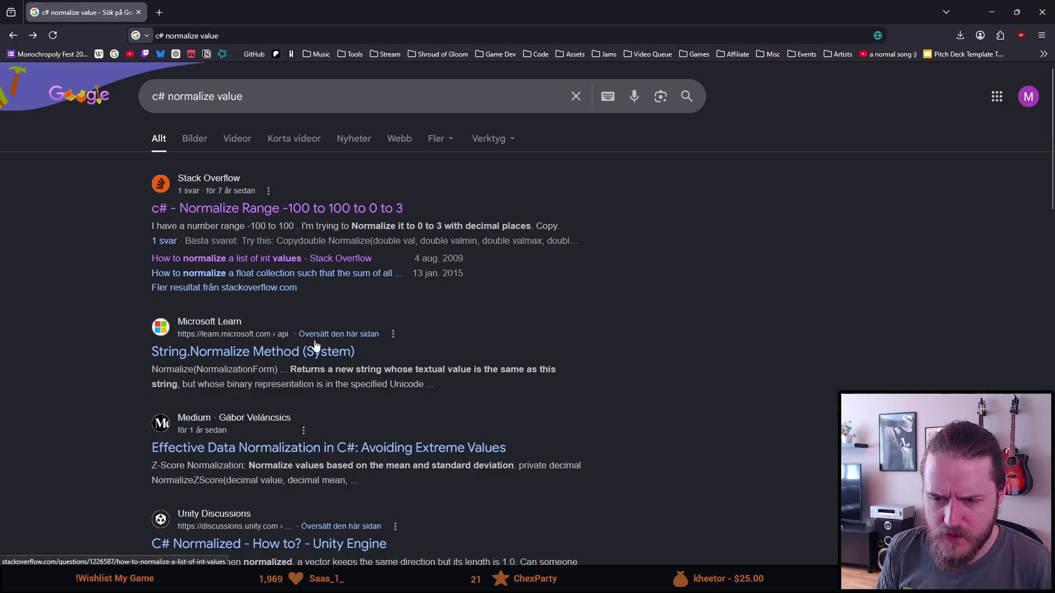
click(274, 357)
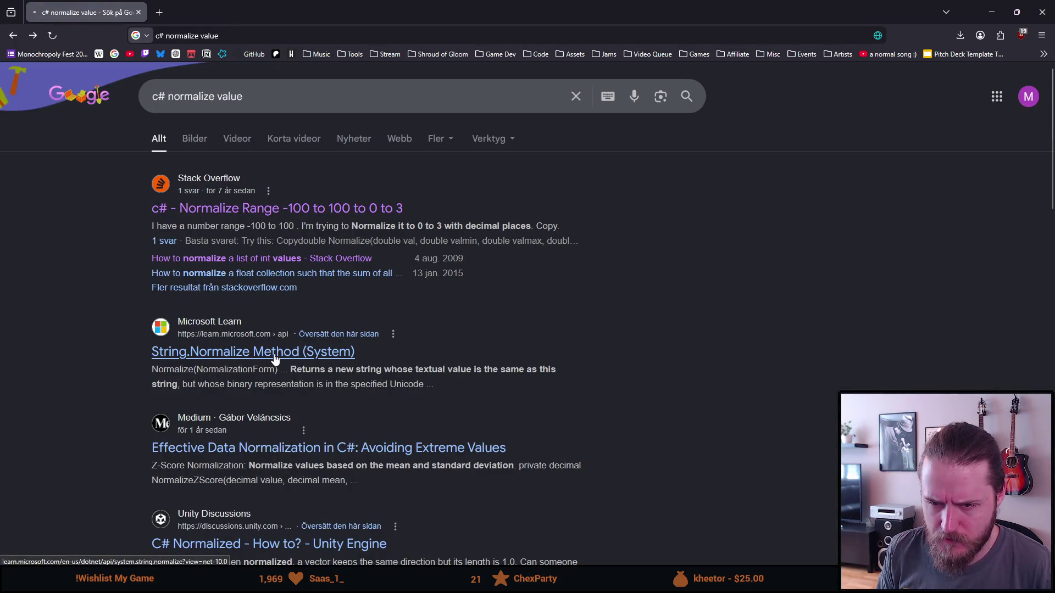
scroll(289, 358, down, 2)
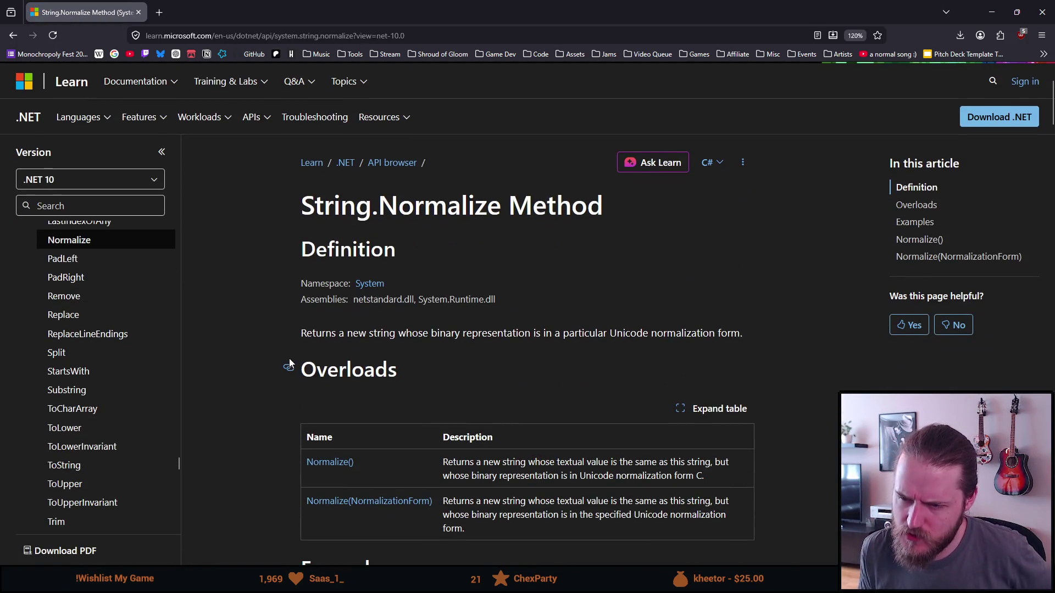
scroll(289, 358, down, 4)
key(alt+Left)
scroll(273, 341, down, 1)
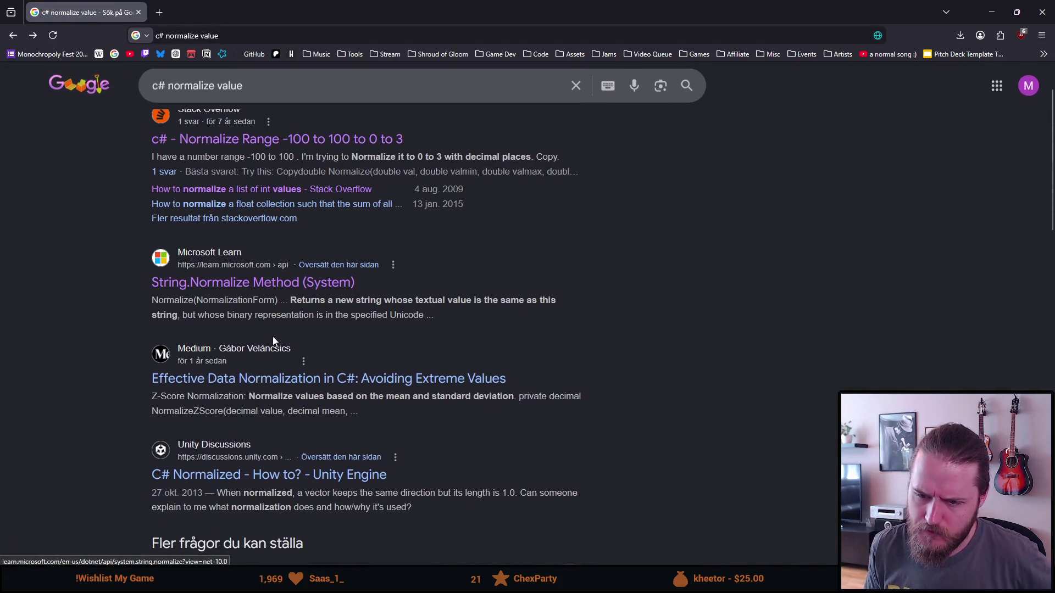
scroll(270, 333, down, 2)
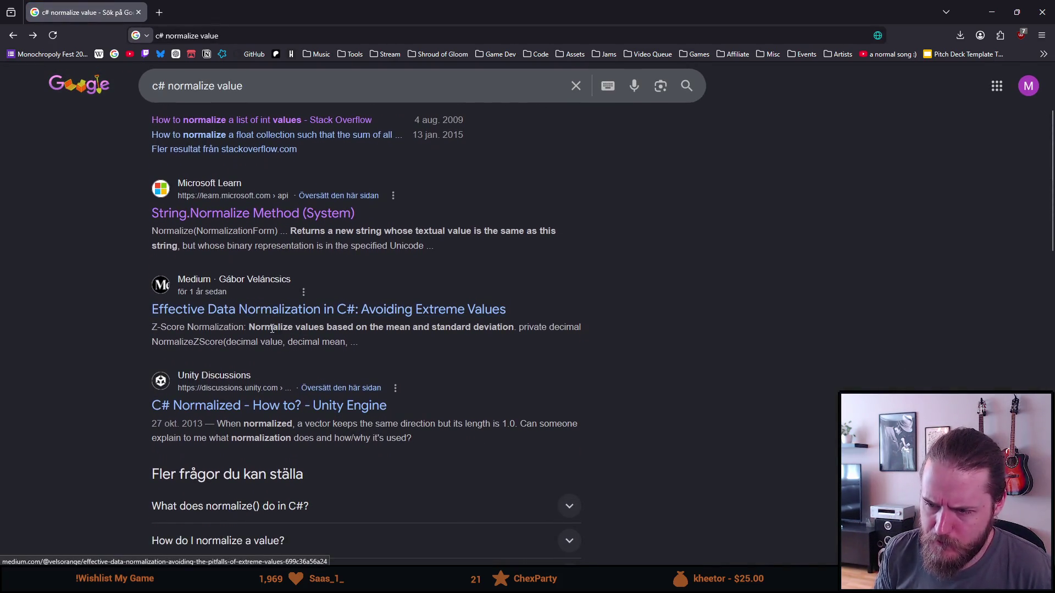
click(270, 341)
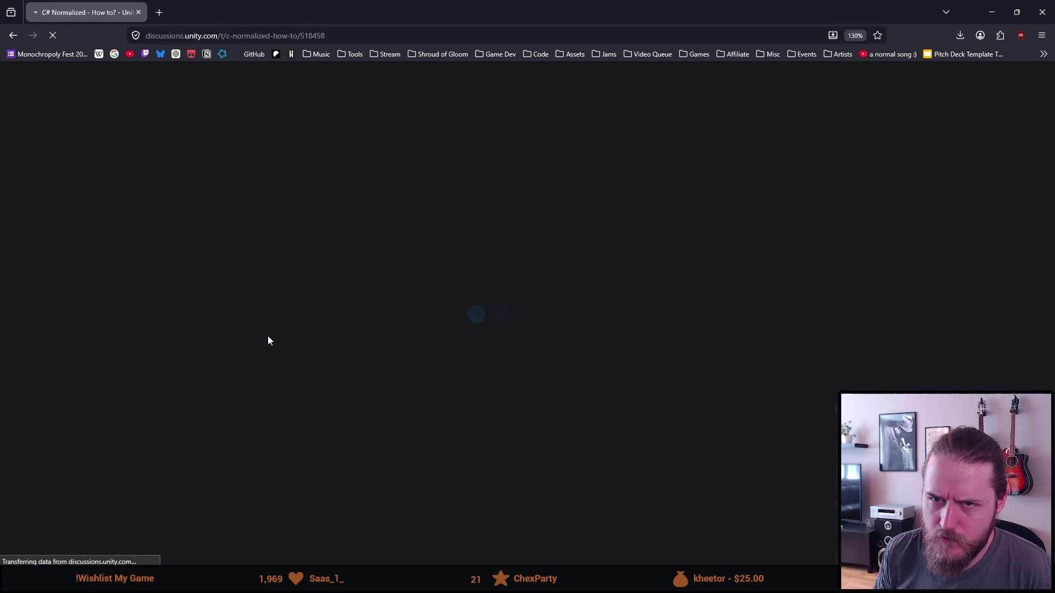
scroll(296, 349, down, 10)
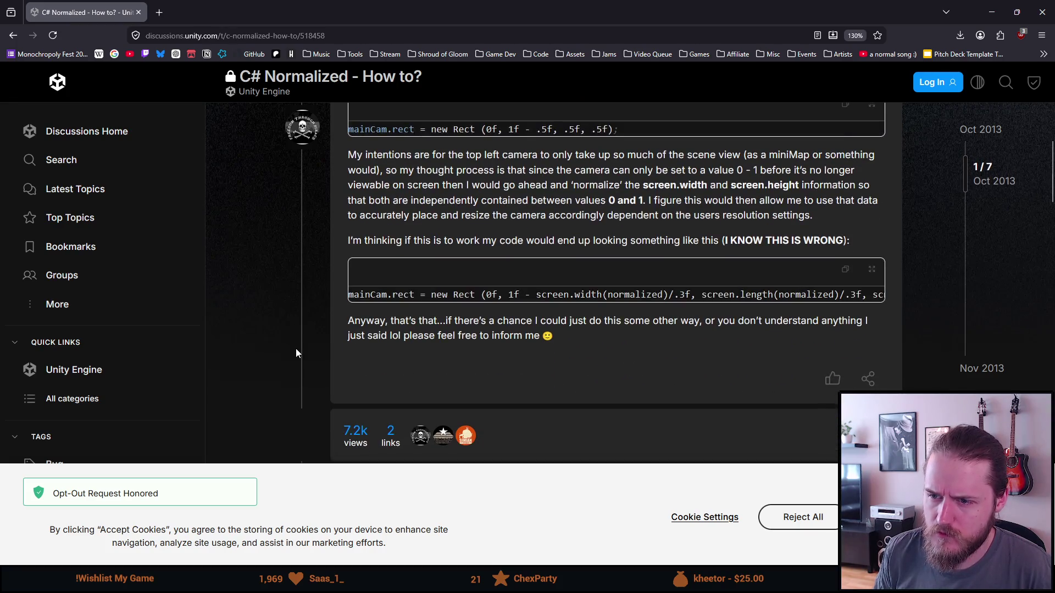
key(alt+Left)
scroll(271, 348, down, 3)
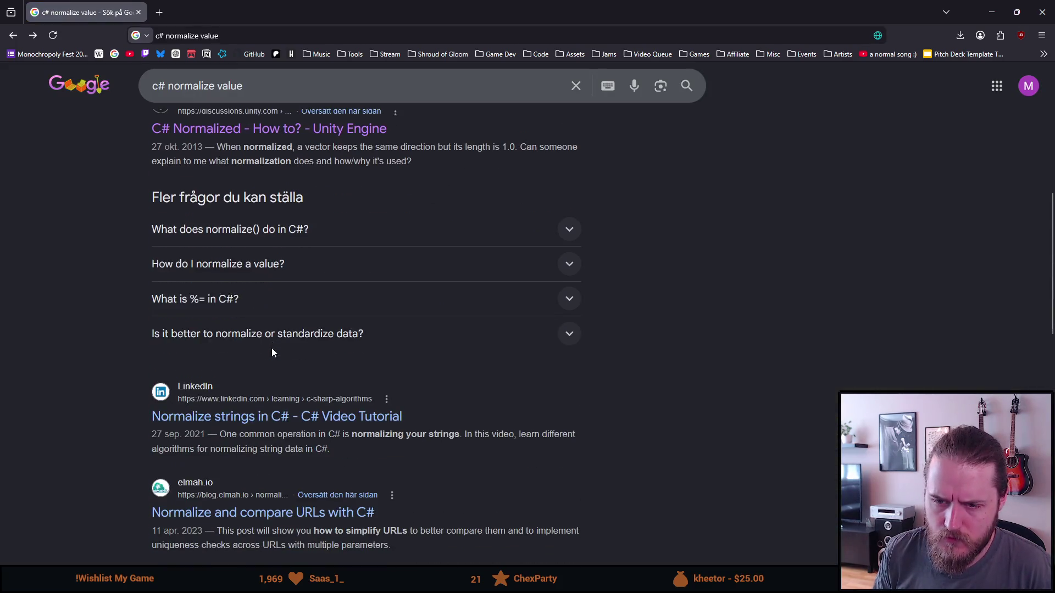
scroll(273, 353, up, 4)
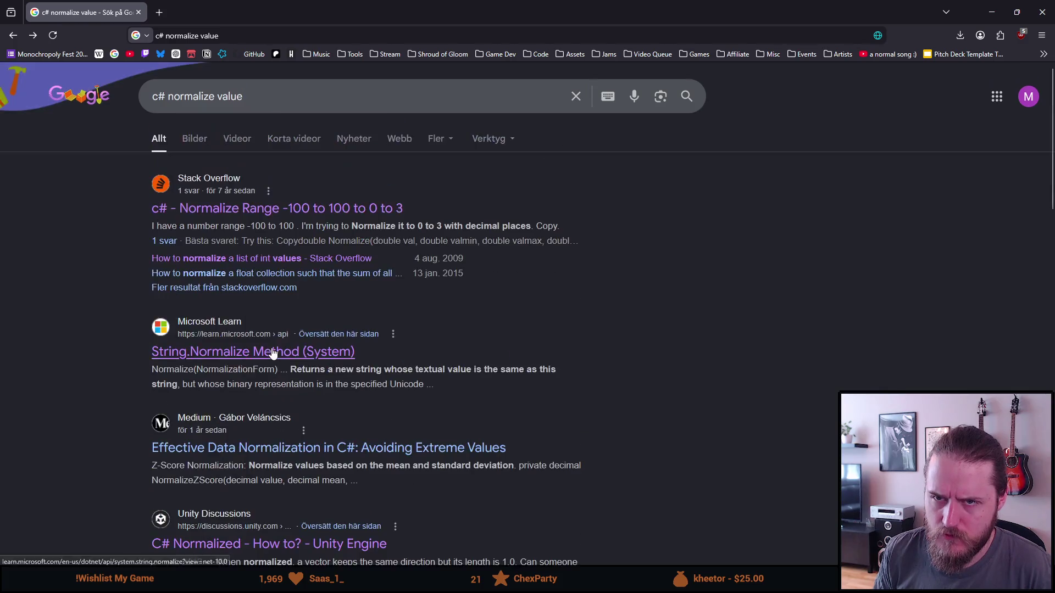
Step: Search 'c# normalize float value' and open the Unity Discussions thread on normalizing to 0-1
click(234, 37)
click(234, 36)
key(BackSpace)
key(BackSpace)
key(BackSpace)
text(float val)
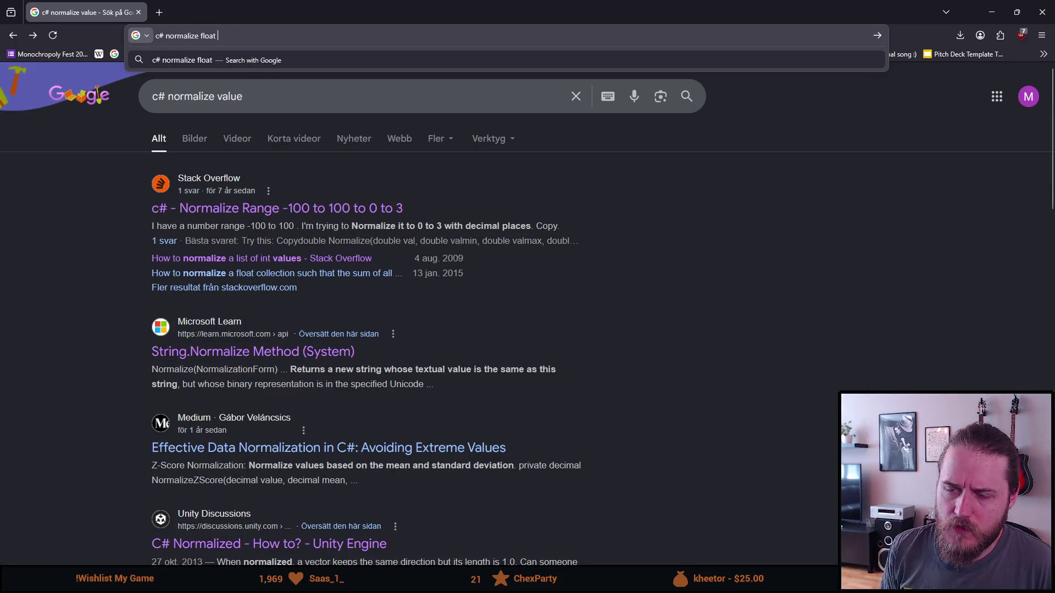
text(ue)
key(Return)
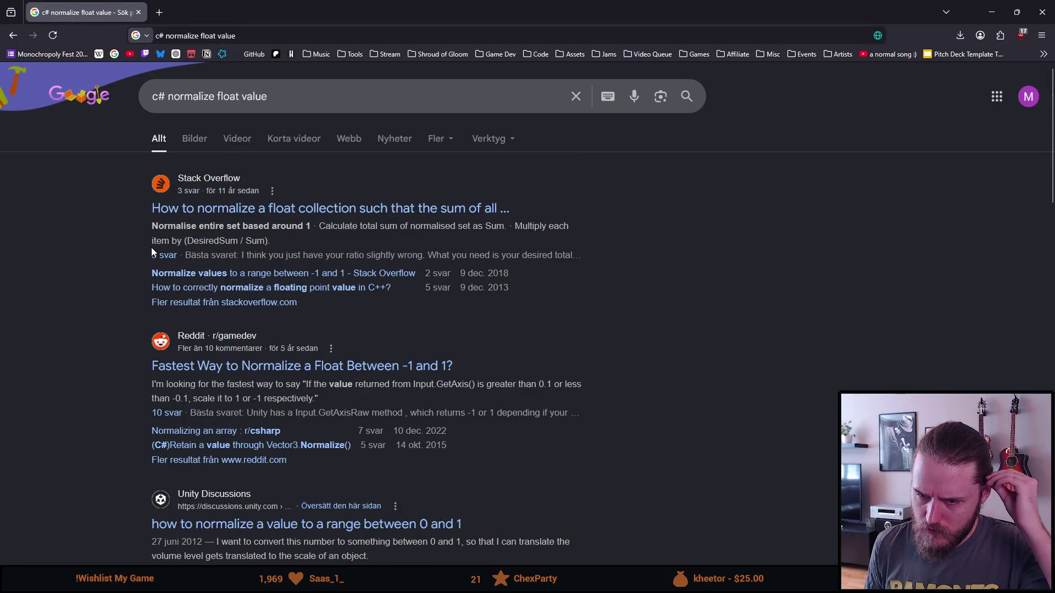
scroll(153, 252, down, 1)
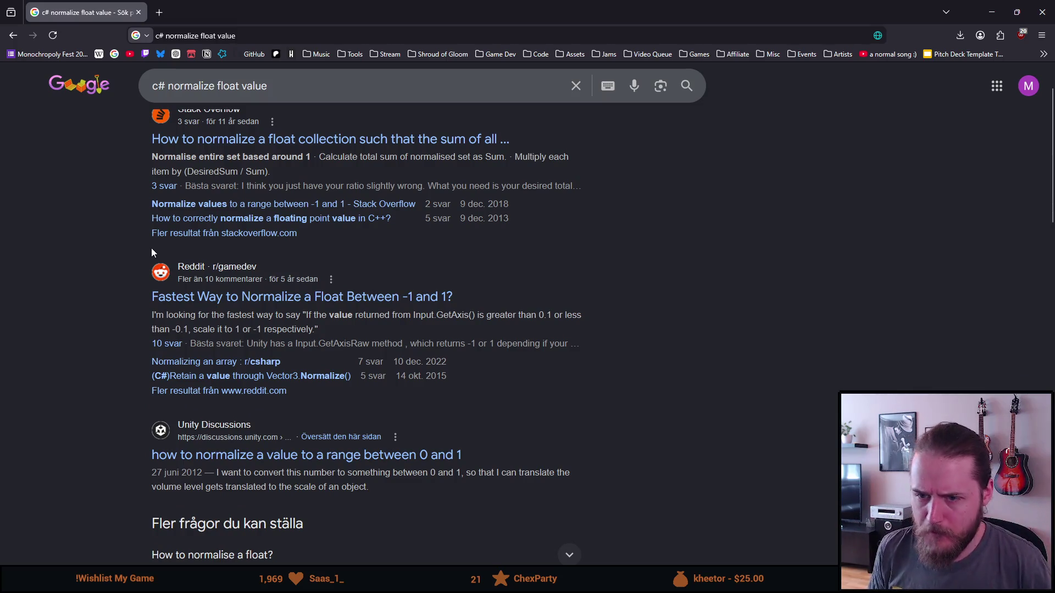
scroll(153, 252, down, 1)
click(198, 373)
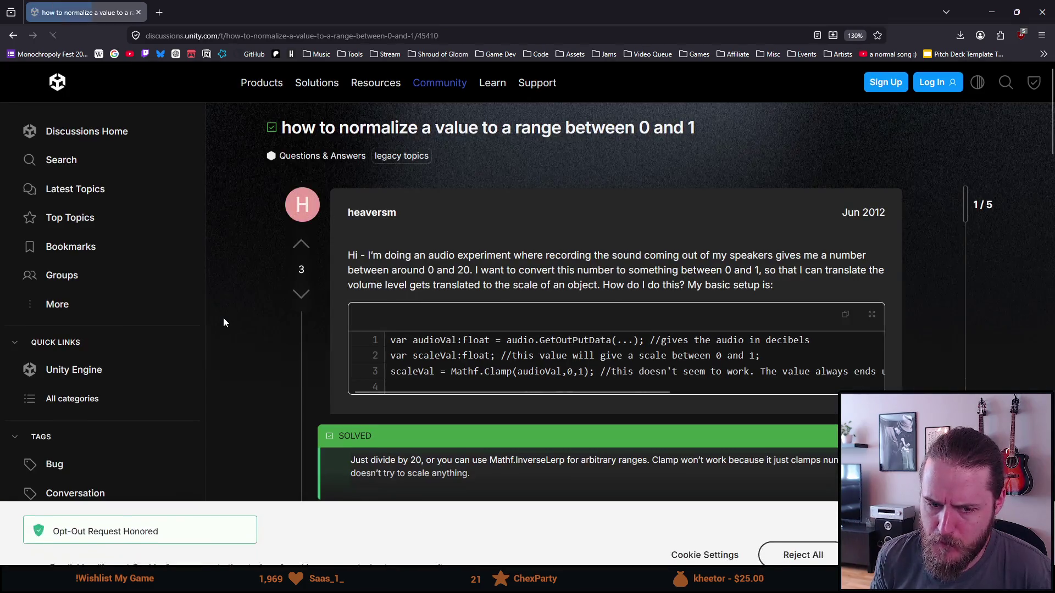
Step: Reject cookies and study the scaledValue = (rawValue - min) / (max - min) formula
click(788, 525)
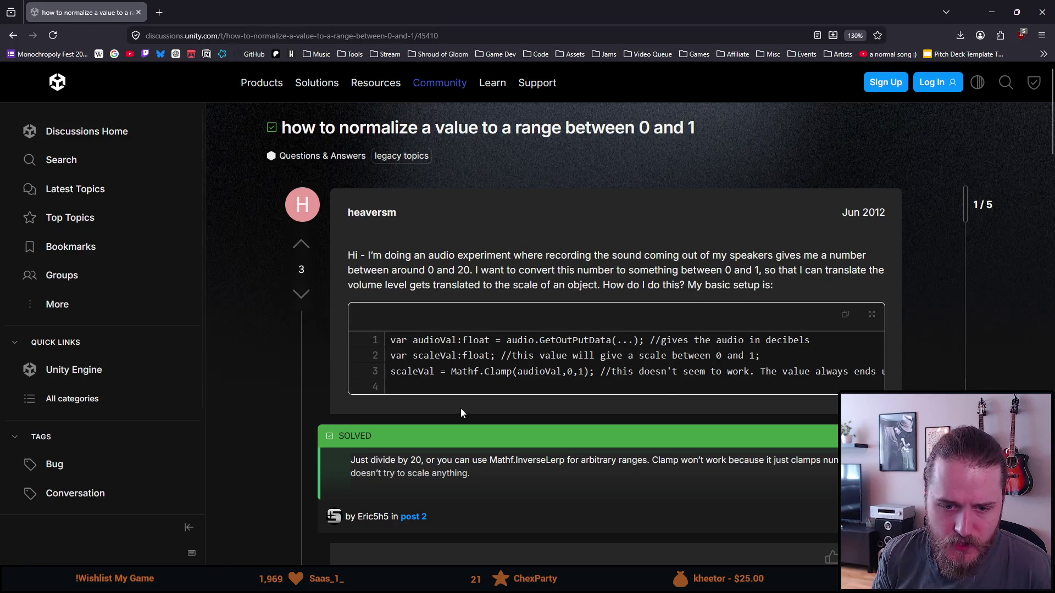
scroll(325, 312, down, 2)
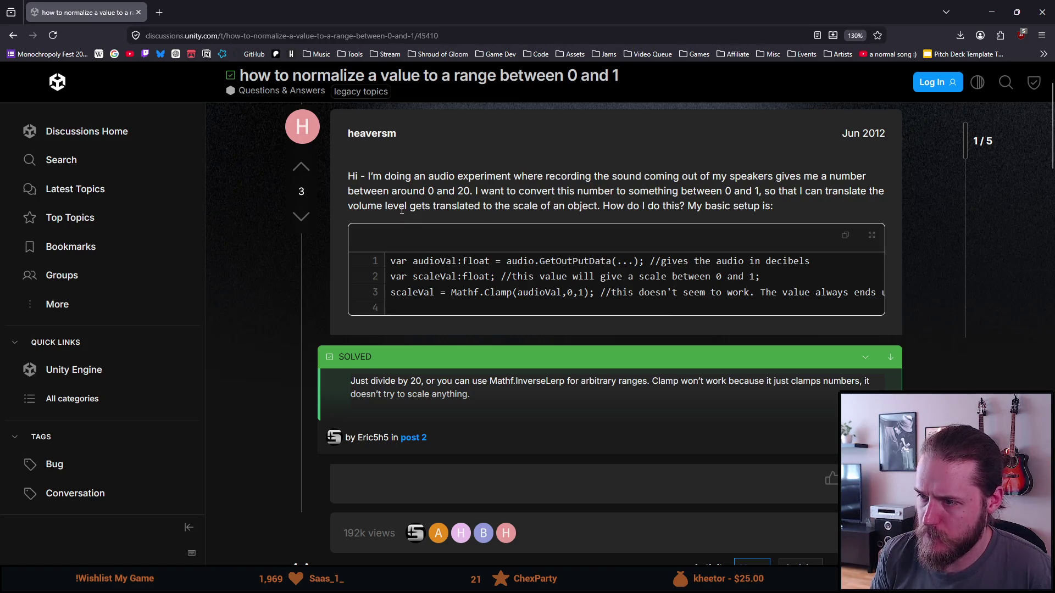
scroll(401, 213, down, 5)
scroll(401, 213, down, 2)
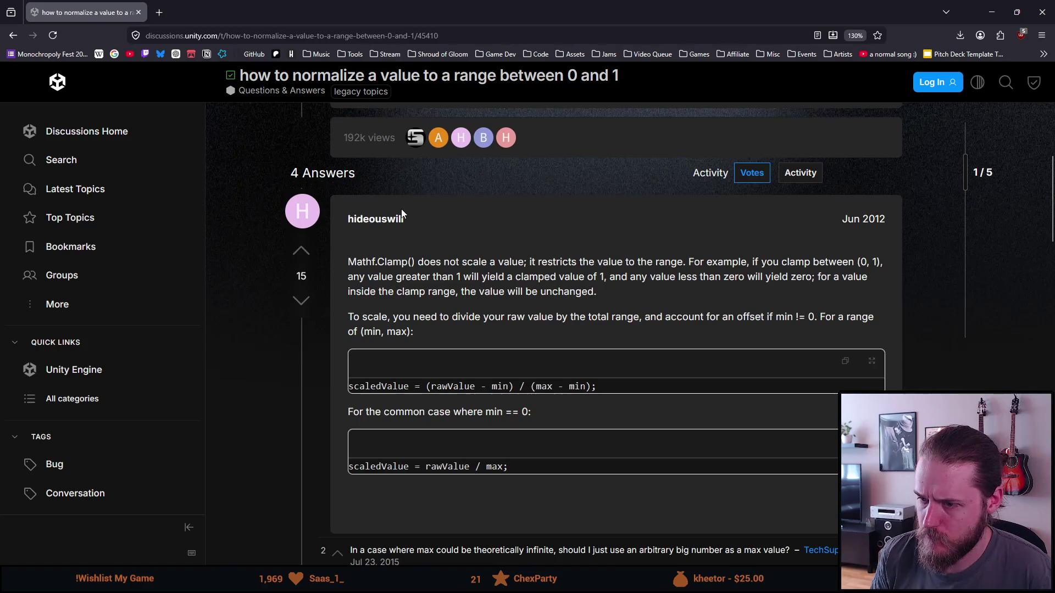
scroll(453, 321, down, 2)
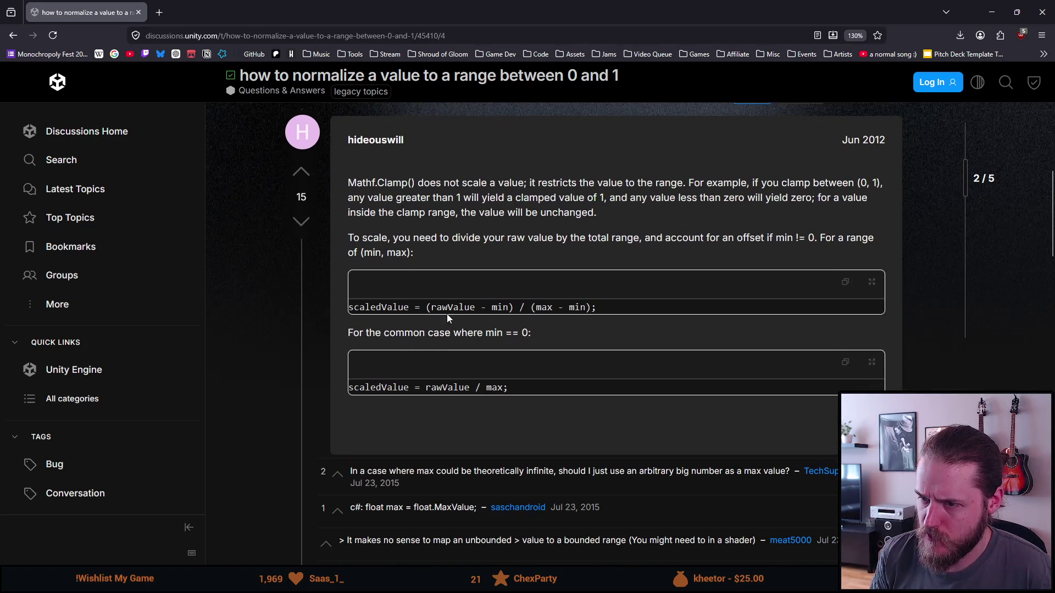
double_click(452, 307)
double_click(496, 307)
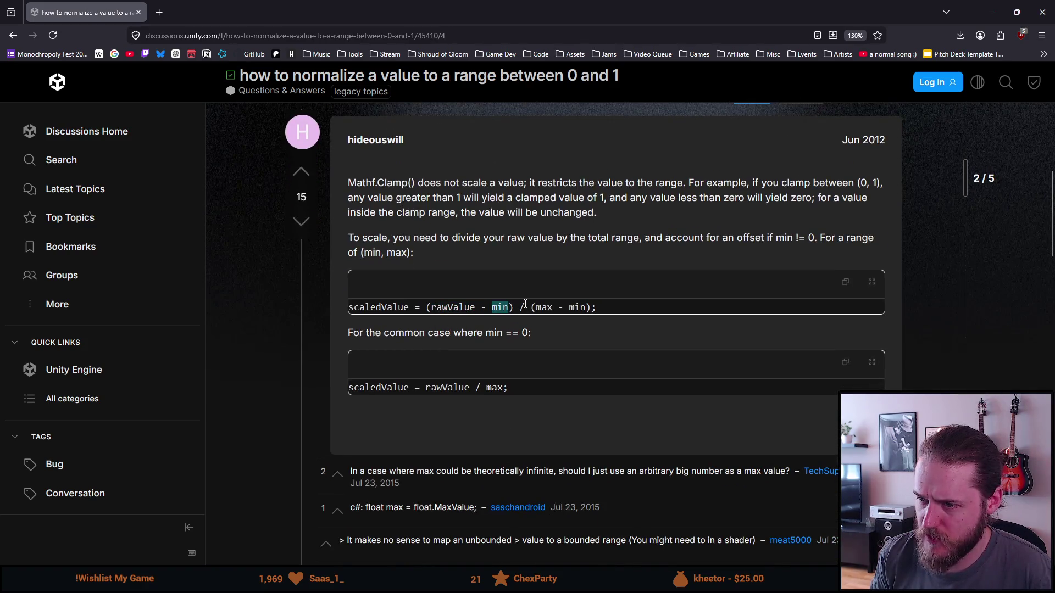
double_click(544, 307)
double_click(577, 307)
Step: Read Eric5h5's answer recommending Mathf.InverseLerp for normalizing a value
scroll(535, 358, down, 3)
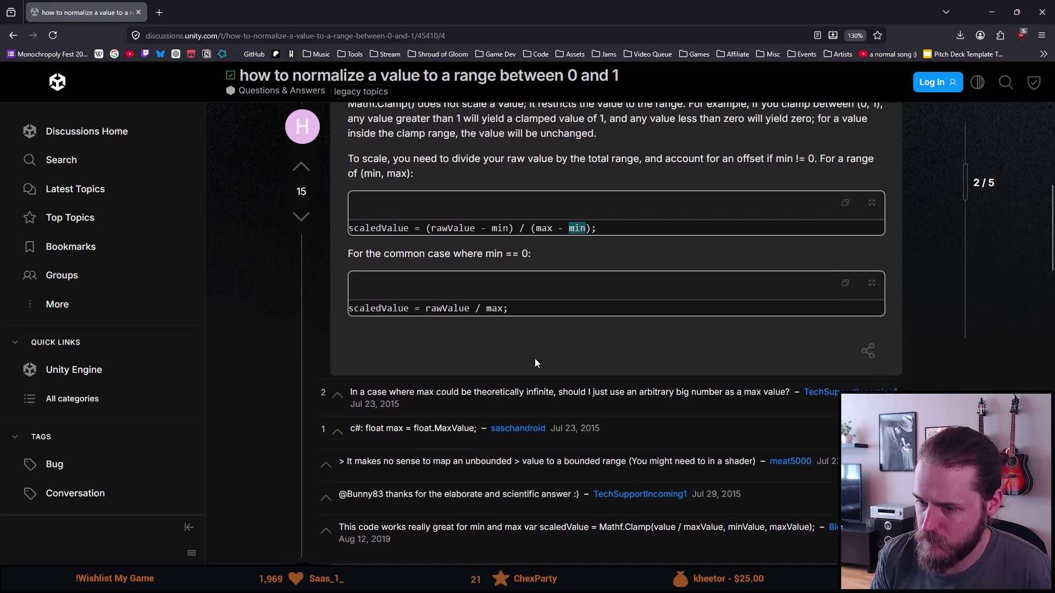
scroll(534, 357, down, 3)
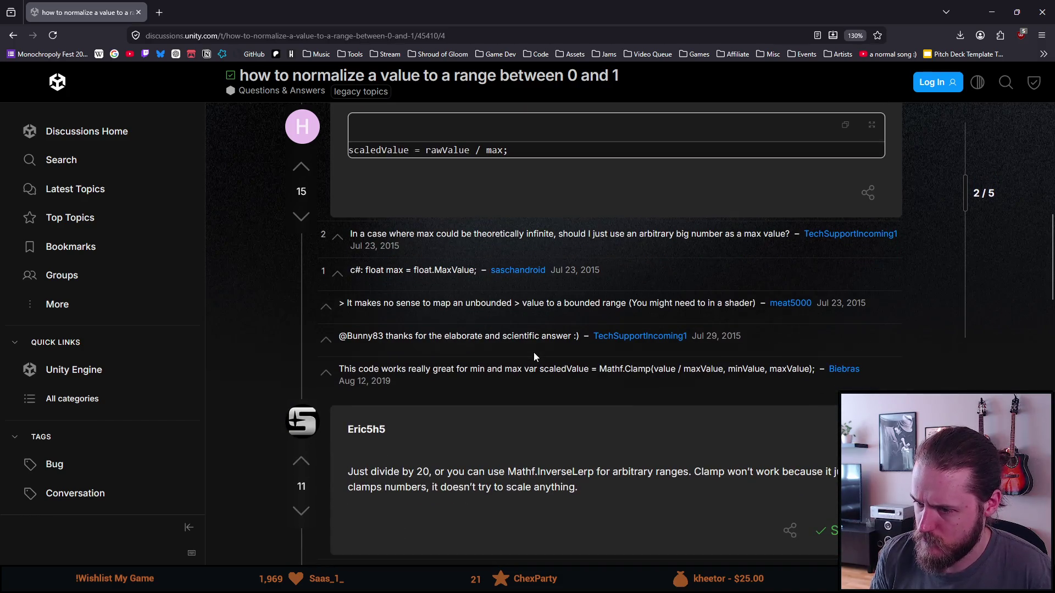
scroll(535, 357, down, 2)
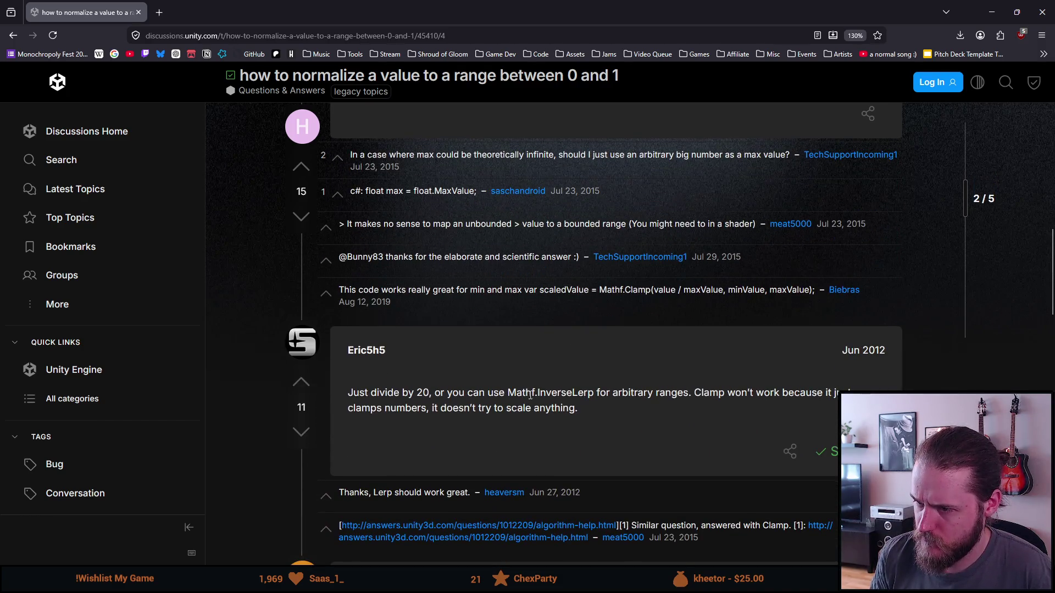
double_click(516, 393)
double_click(566, 392)
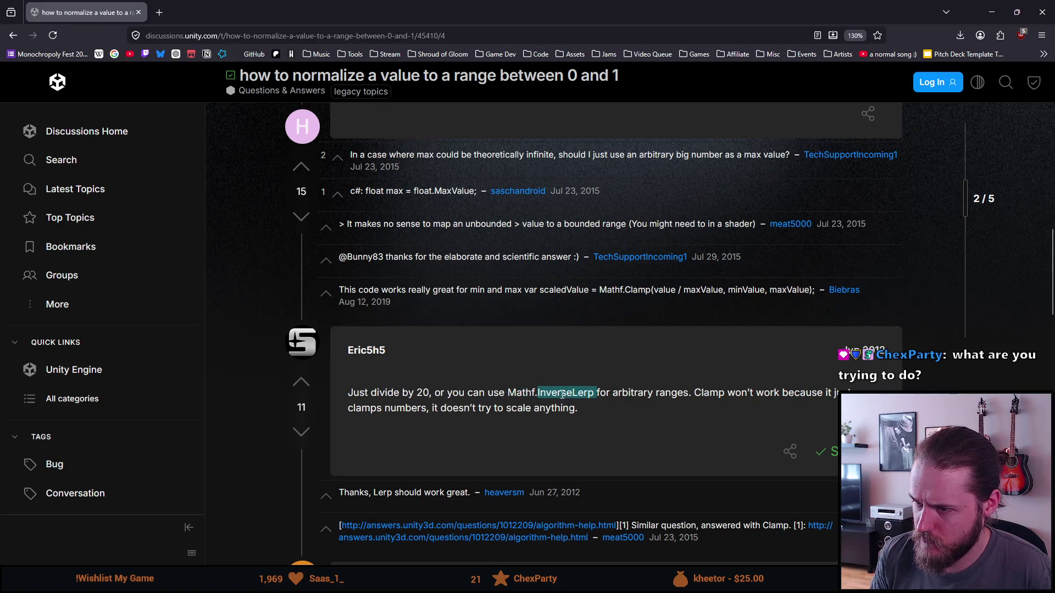
click(620, 391)
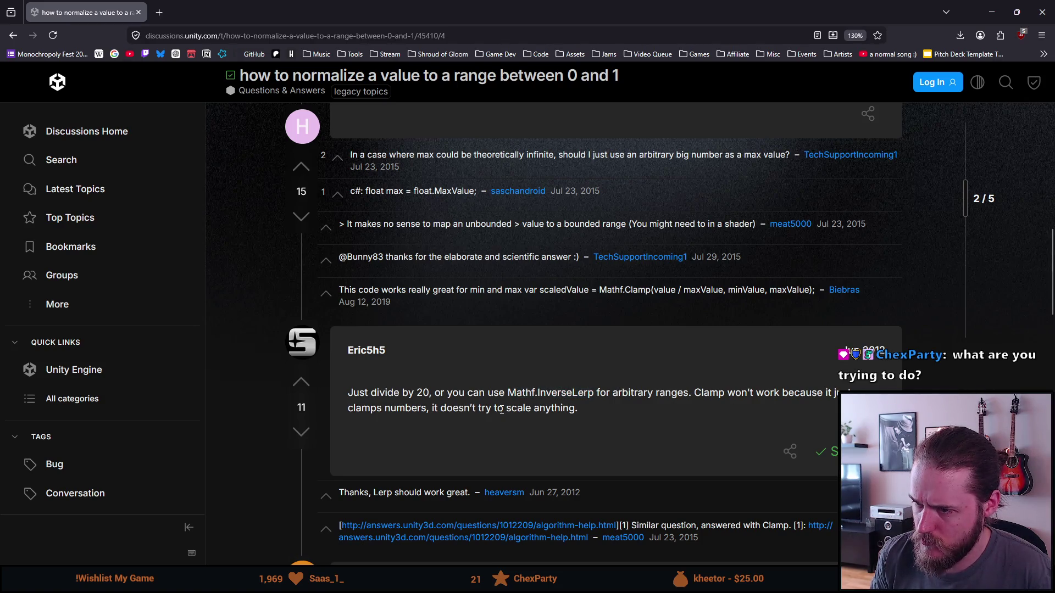
scroll(501, 410, down, 8)
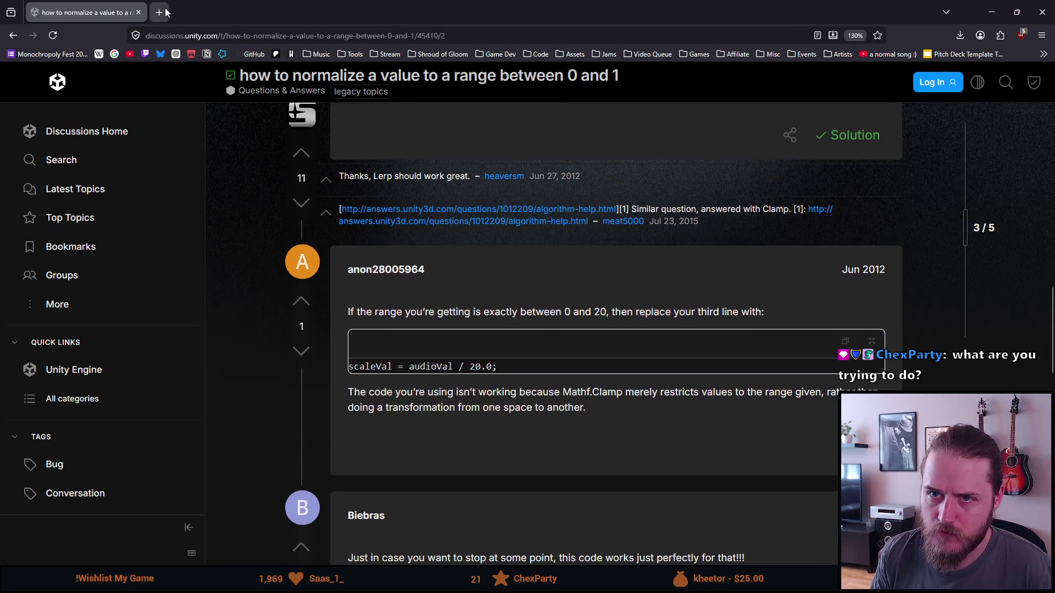
Step: Search 'mathf.lerp c#' in a new tab and open Unity's Mathf.Lerp scripting reference
click(159, 12)
text(mathf.lerp c#)
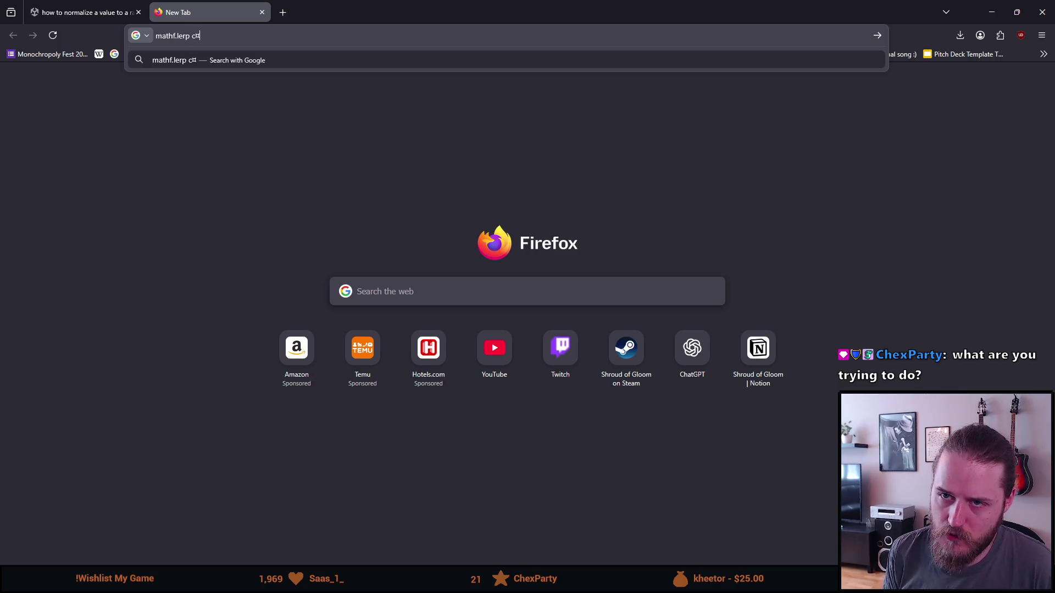
key(Return)
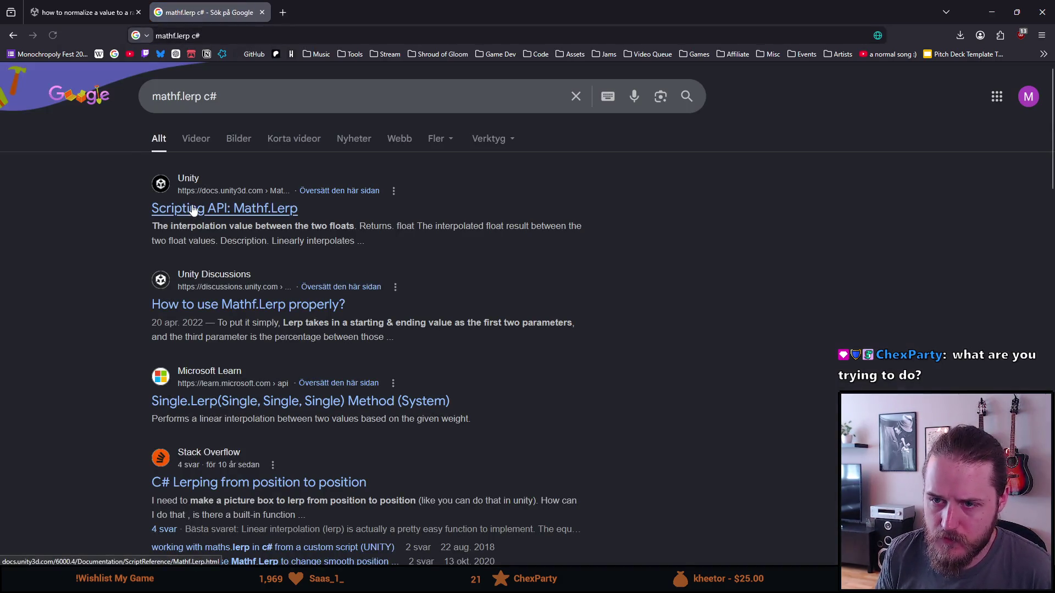
click(192, 211)
Step: Read how Mathf.Lerp interpolates between a and b by t clamped to [0, 1], then open a blank tab
scroll(345, 301, down, 1)
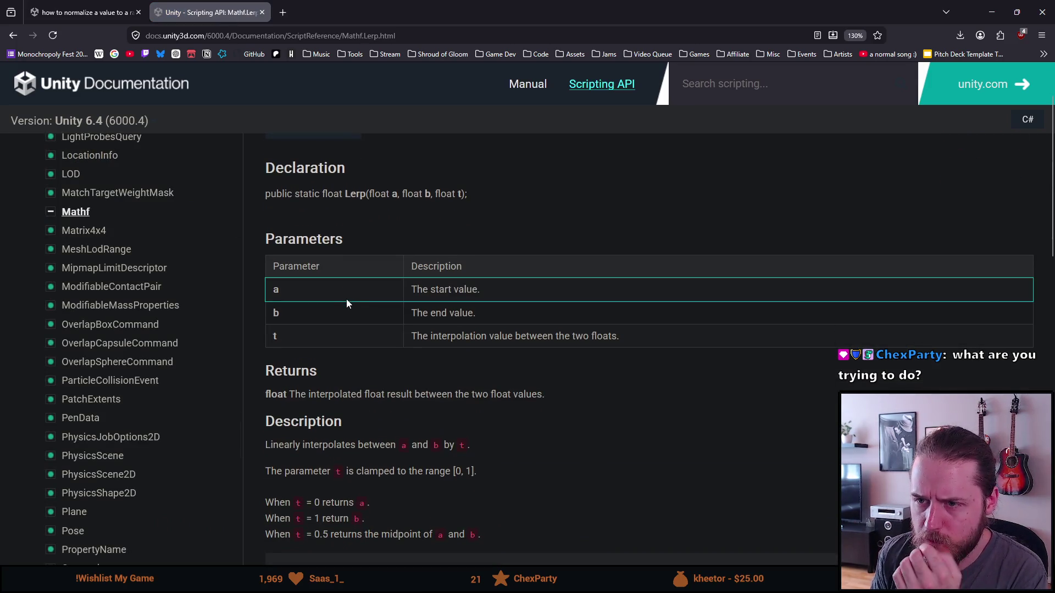
scroll(360, 300, down, 2)
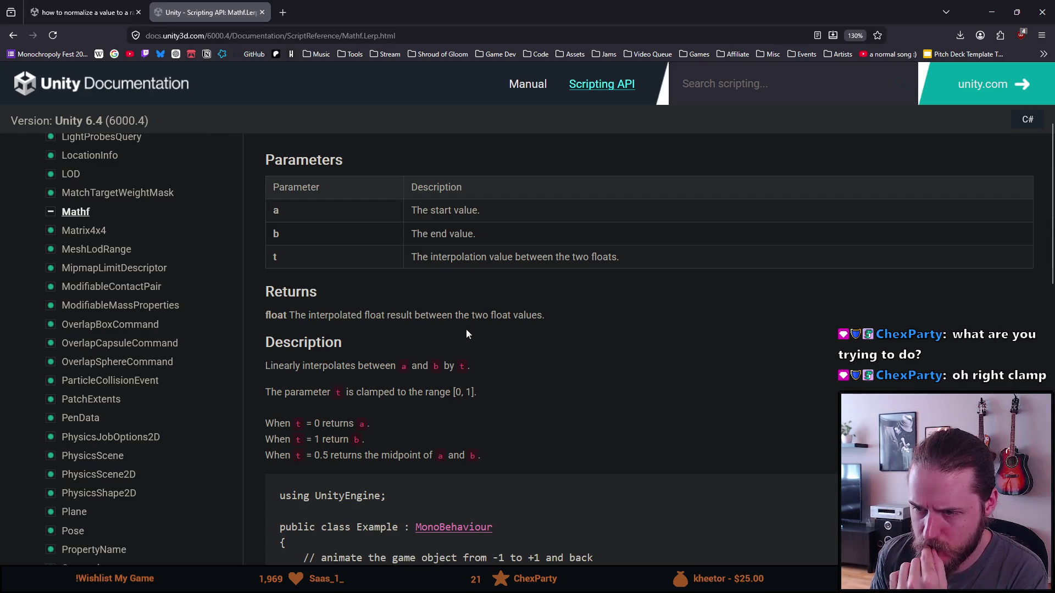
scroll(415, 364, down, 3)
drag(334, 286, 350, 286)
click(437, 285)
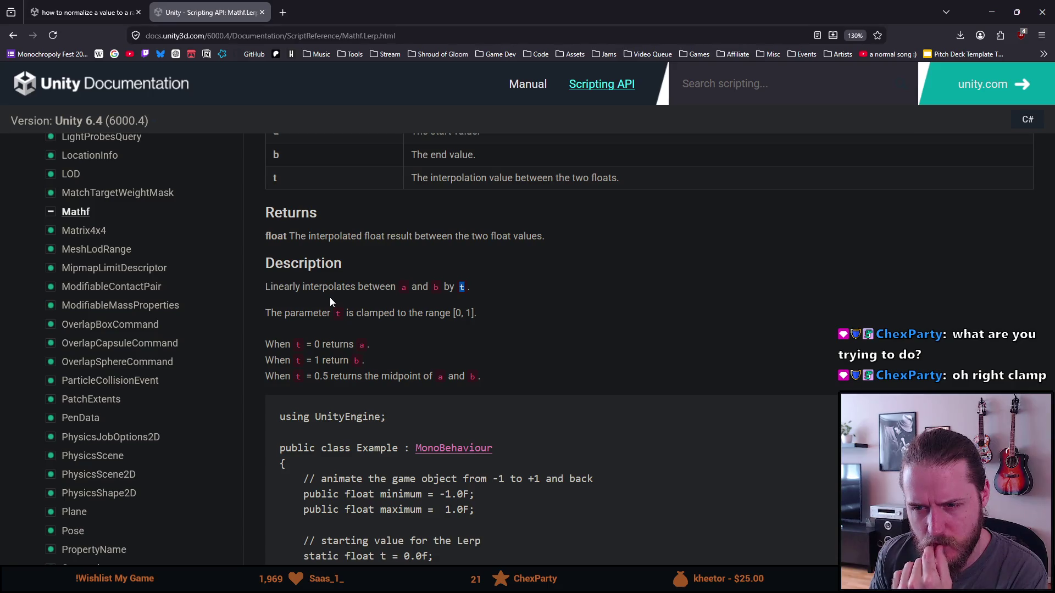
click(285, 291)
double_click(286, 291)
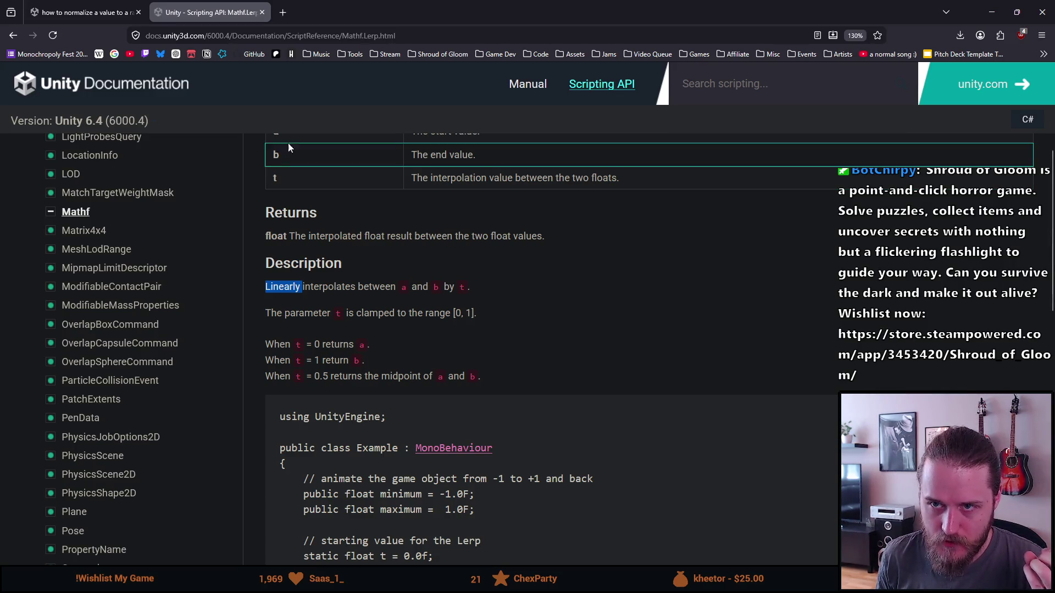
click(282, 12)
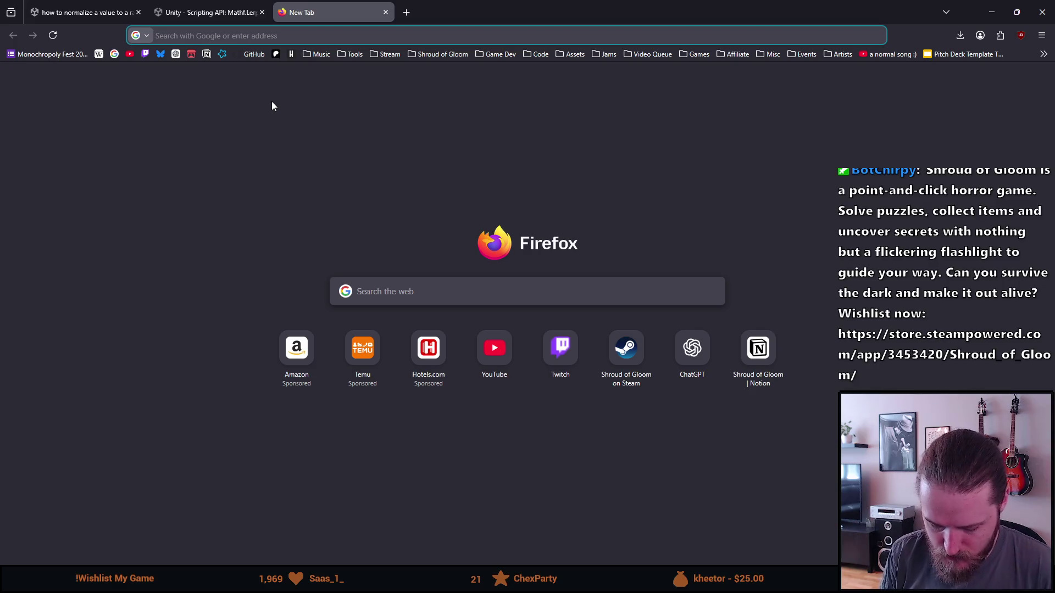
Step: Search Google for 'mathf.clamp c#', correcting the typos in the query
text(mathf-cl)
key(BackSpace)
key(BackSpace)
key(BackSpace)
text(.clamkp)
key(BackSpace)
key(BackSpace)
key(BackSpace)
text(p )
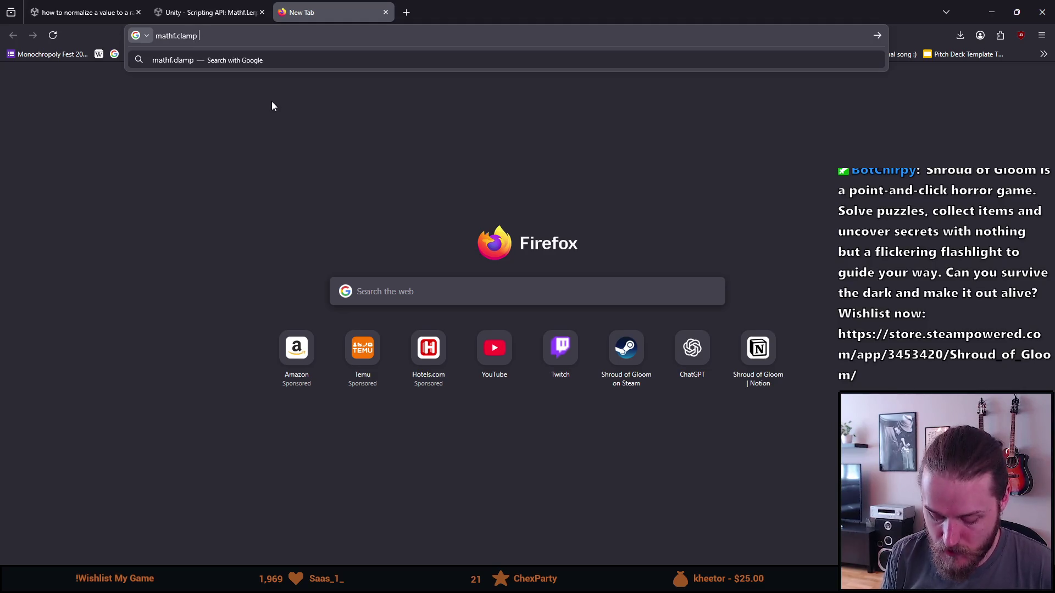
text(c)
text(#)
key(Return)
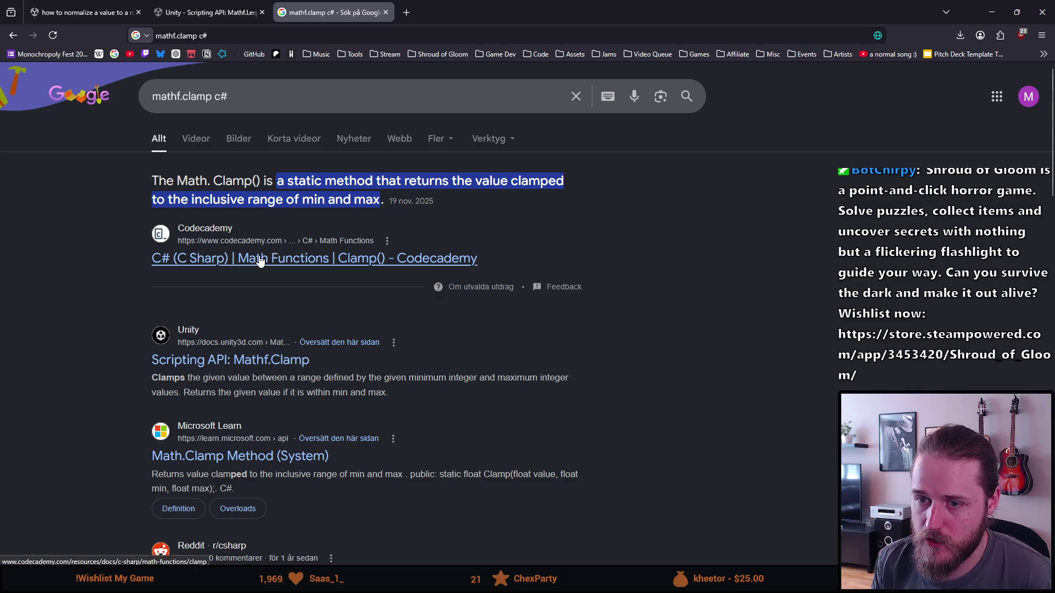
Step: Open the 'Scripting API: Mathf.Clamp' result and read its description about values within the range
click(258, 353)
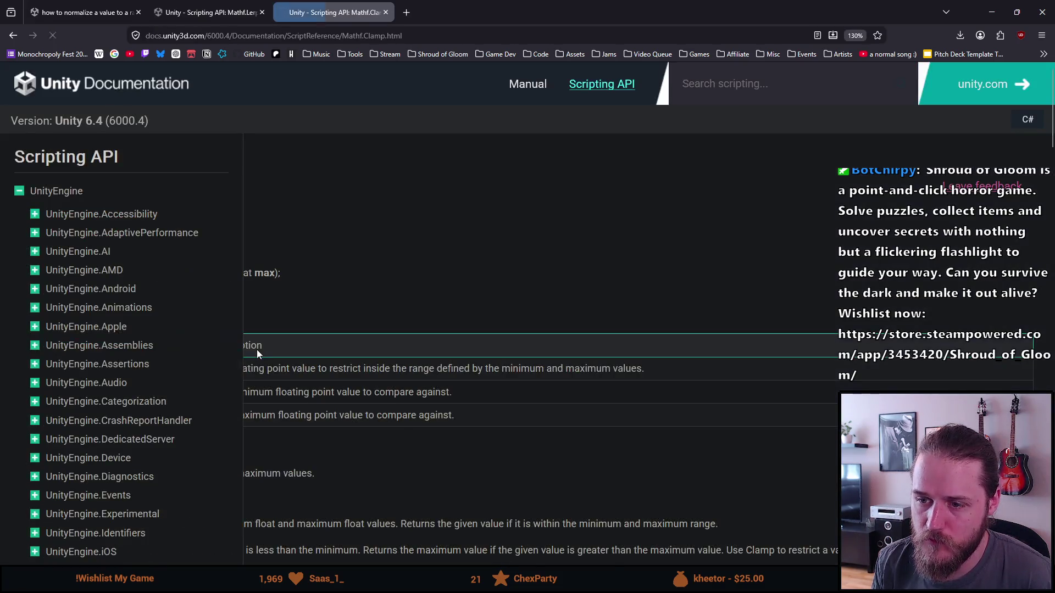
scroll(303, 306, down, 3)
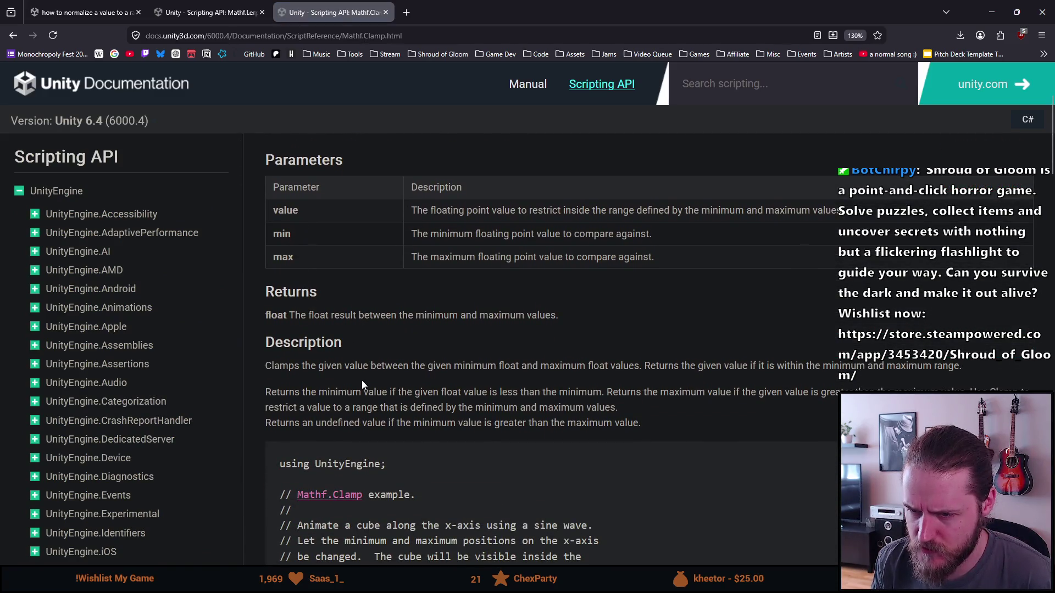
scroll(361, 381, down, 2)
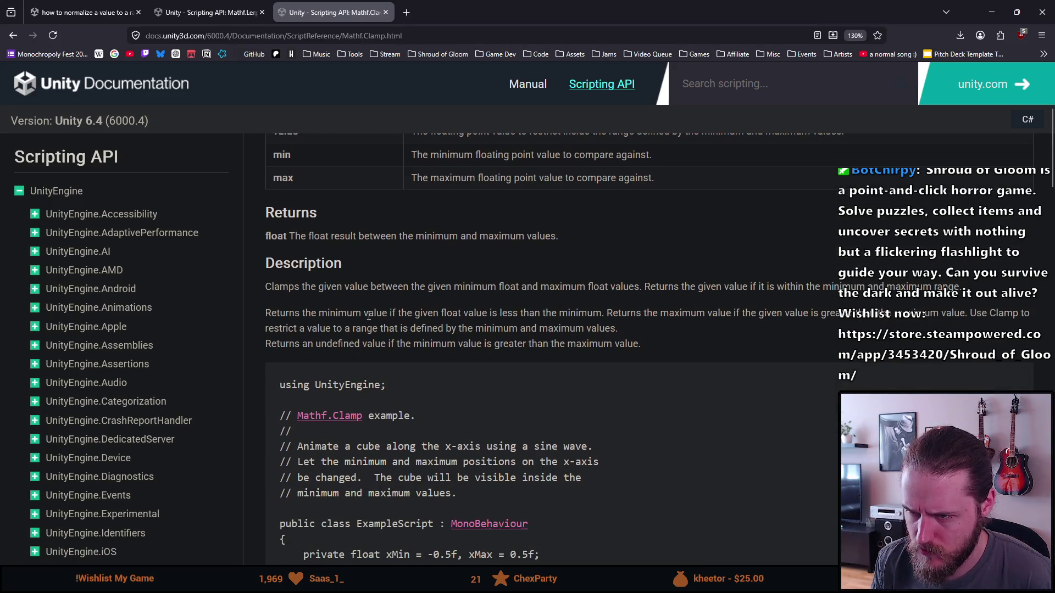
drag(653, 292, 904, 284)
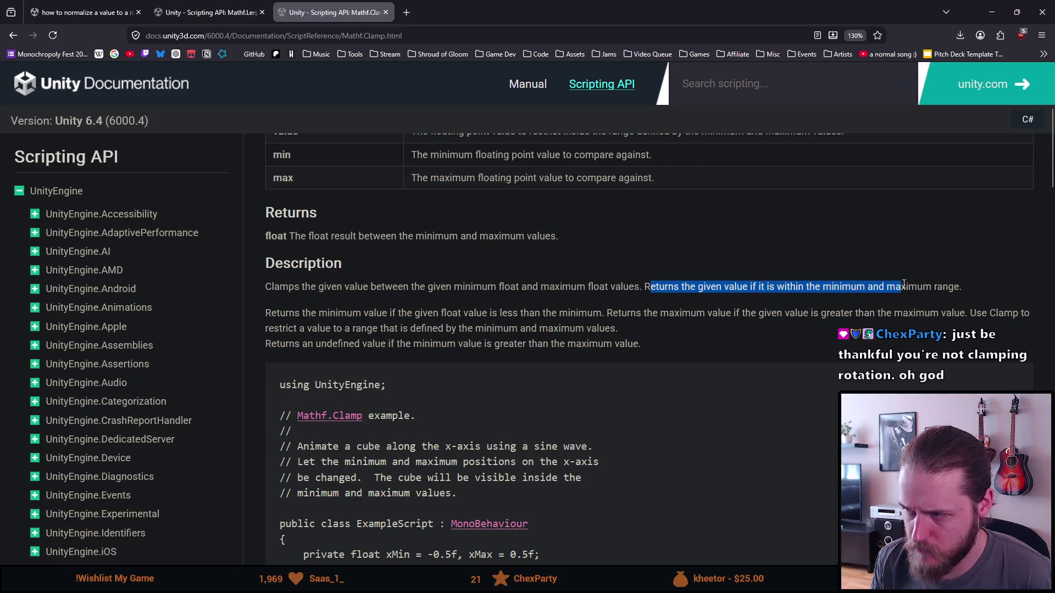
click(529, 305)
scroll(349, 318, down, 2)
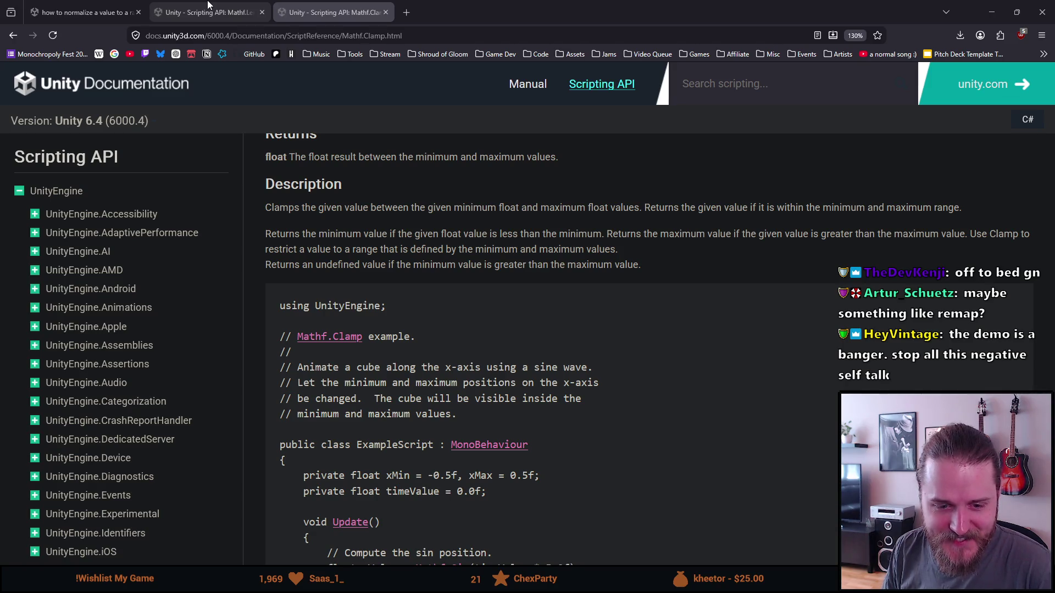
click(208, 4)
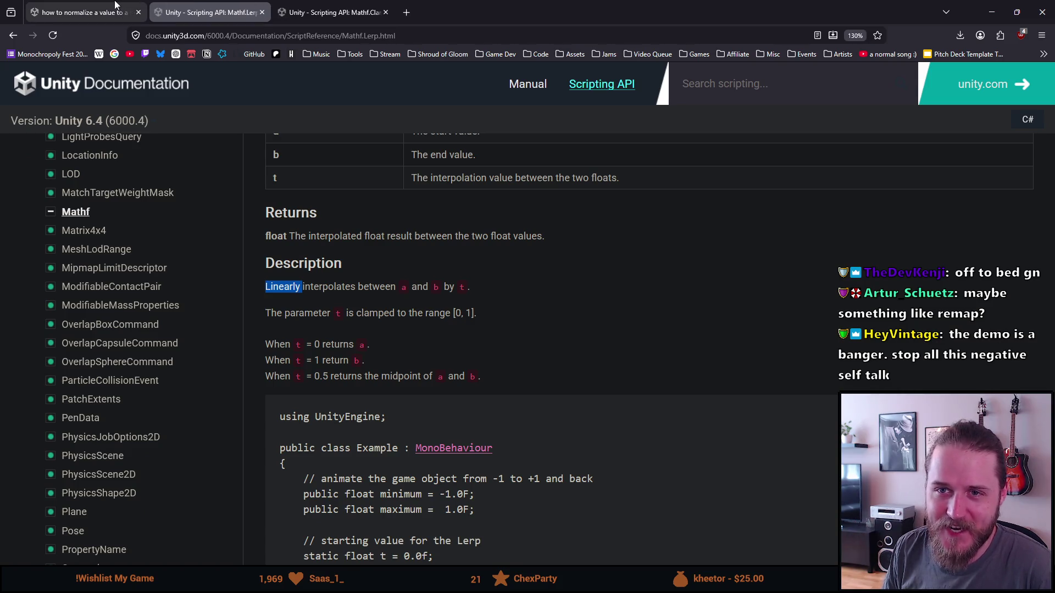
mouse_move(112, 4)
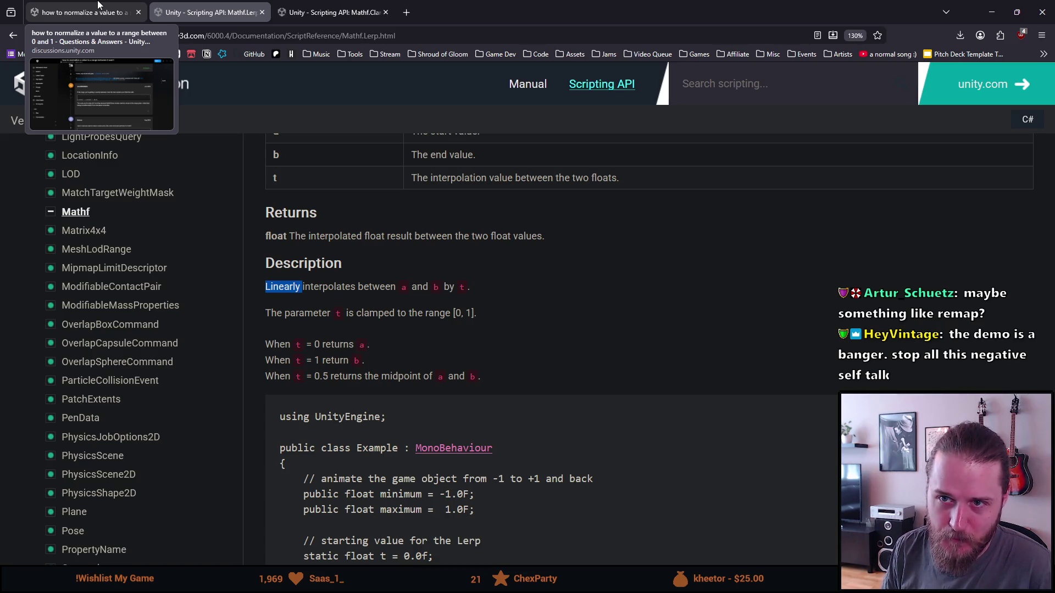
click(97, 5)
scroll(258, 242, up, 4)
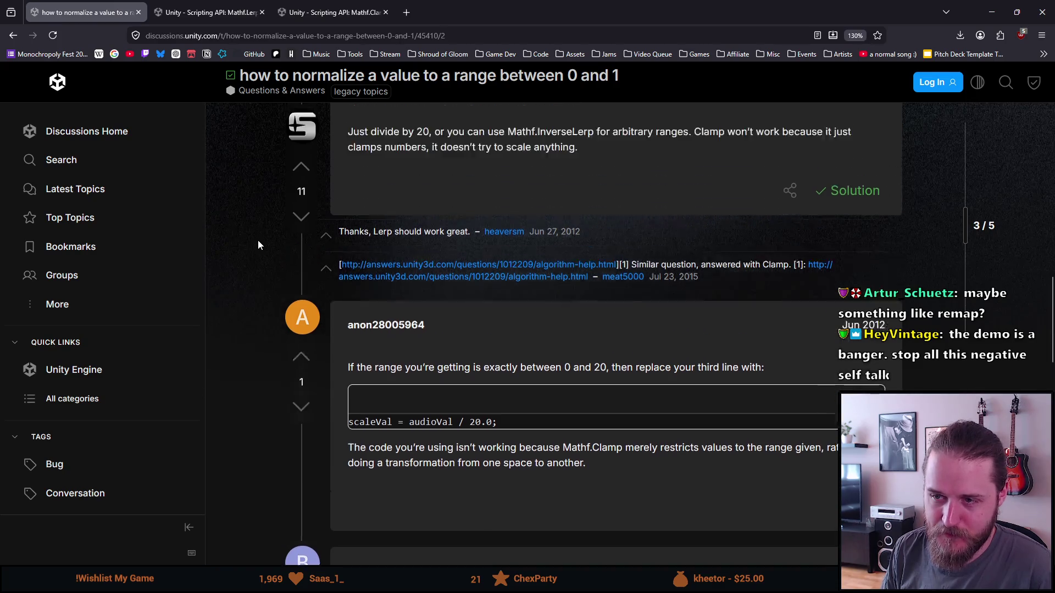
scroll(260, 236, up, 6)
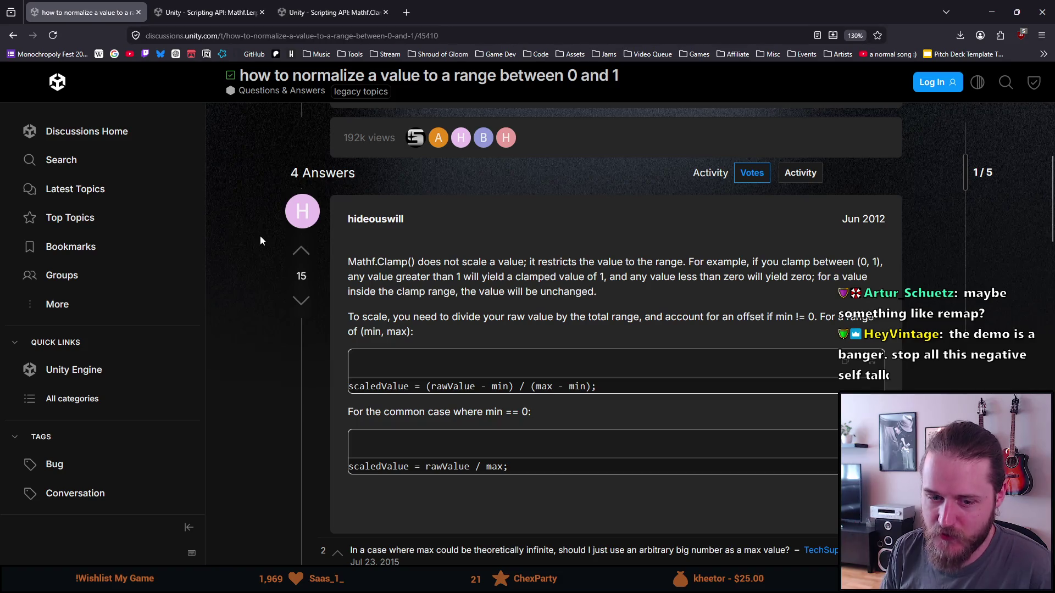
scroll(259, 236, up, 1)
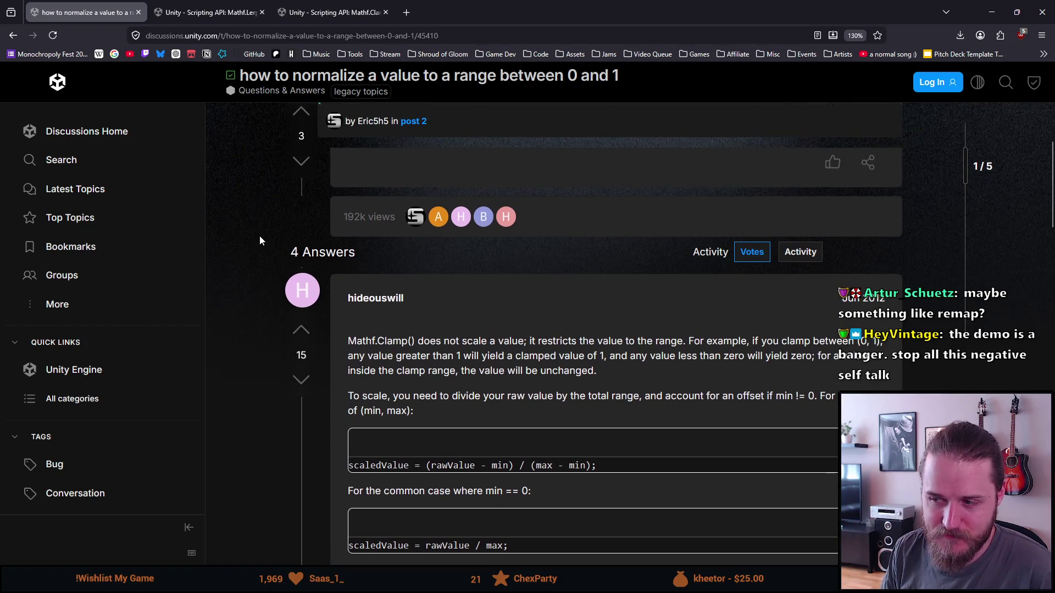
scroll(260, 236, down, 2)
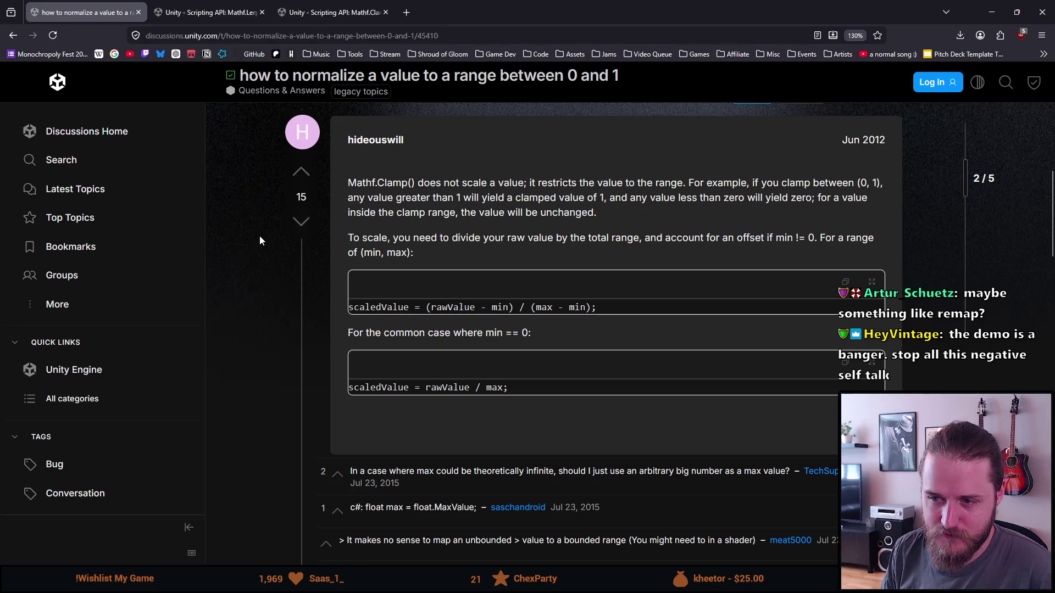
click(240, 13)
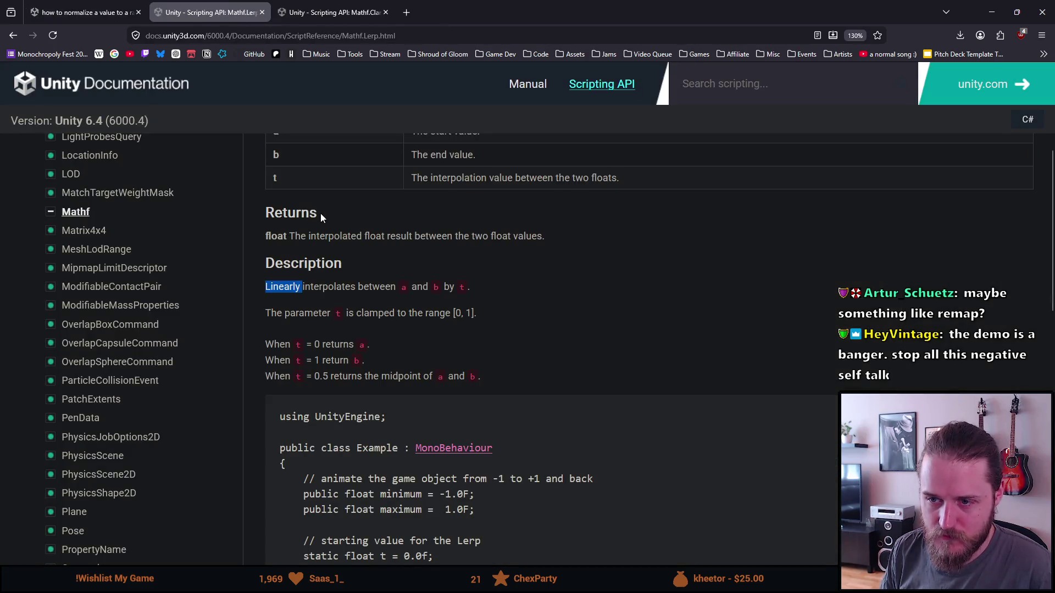
click(308, 5)
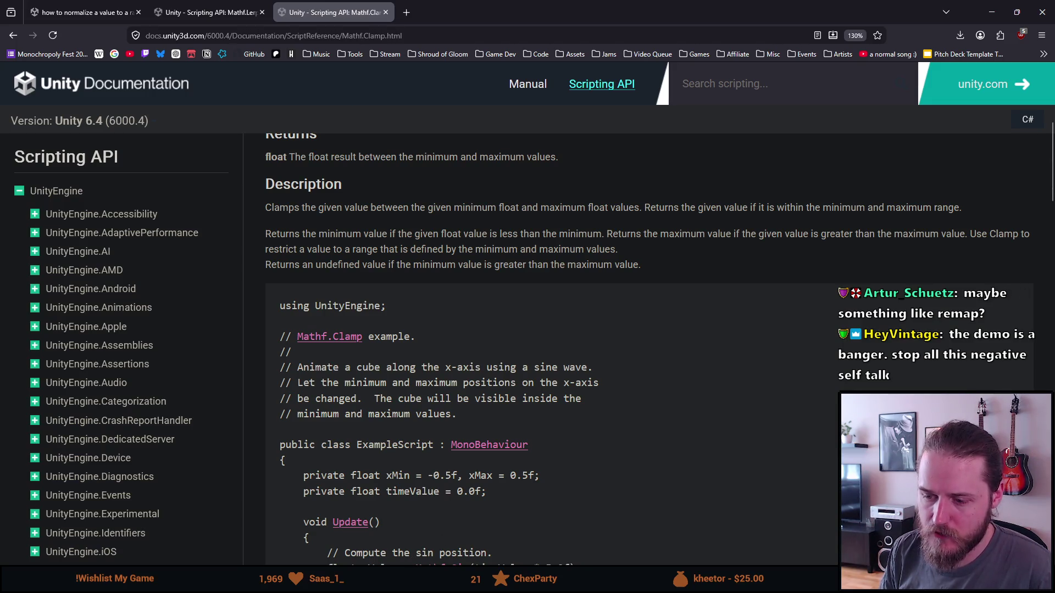
key(alt+Tab)
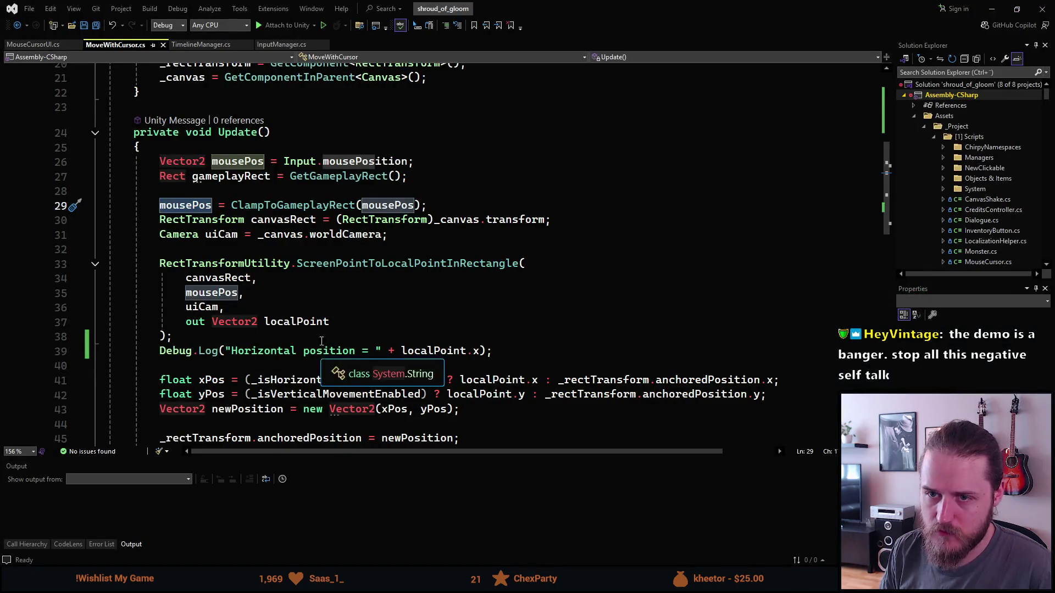
Step: Start a new line above the clamp call typing 'Mathf.Min(mousePos.x, gameplayRect.'
scroll(296, 260, up, 1)
key(Return)
key(Return)
key(Up)
key(Up)
text(Machine)
key(BackSpace)
key(BackSpace)
key(BackSpace)
text(Math)
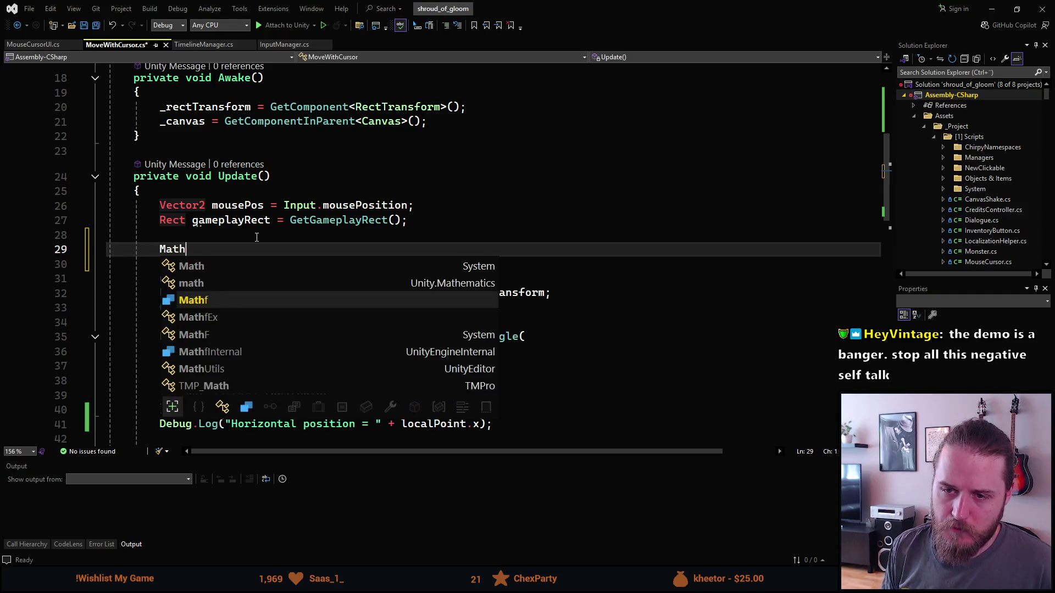
text(f.Min(mousePos.x, gameplayRect.)
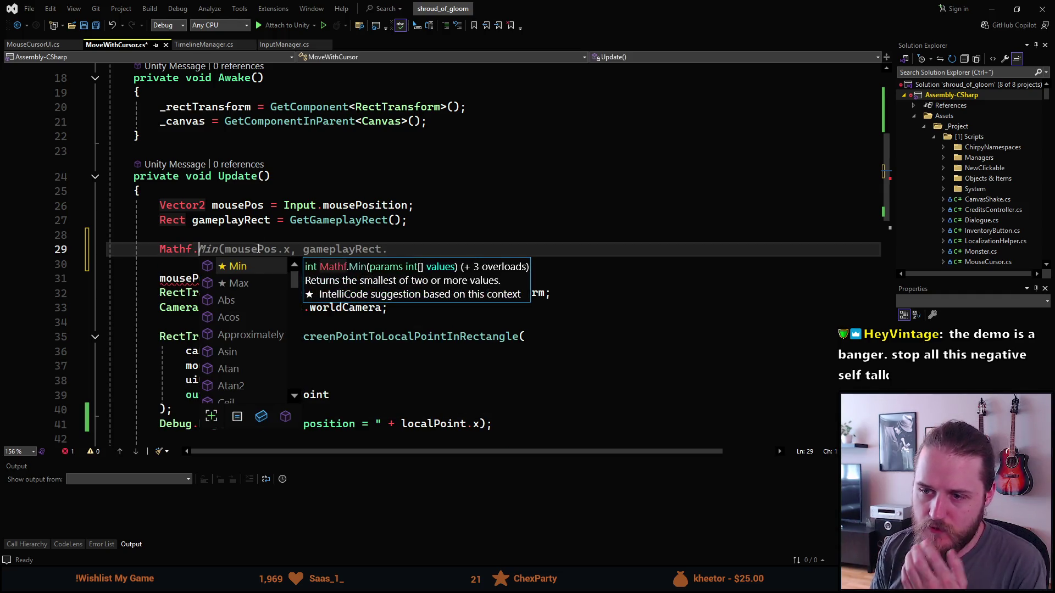
Step: Browse the Mathf IntelliSense list, reading the Acos and Asin tooltips
click(246, 320)
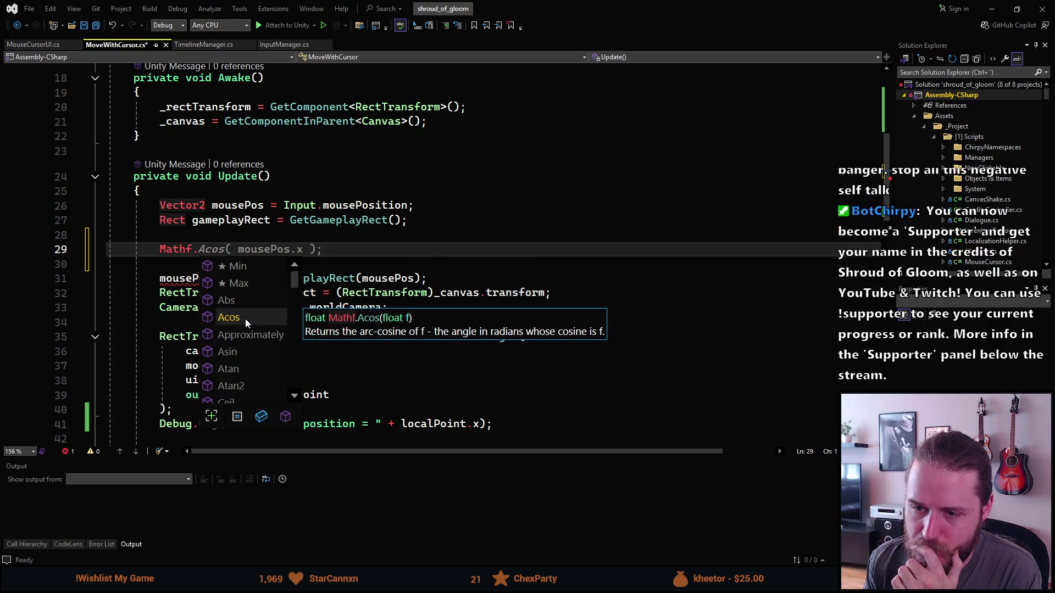
scroll(246, 323, down, 1)
click(233, 302)
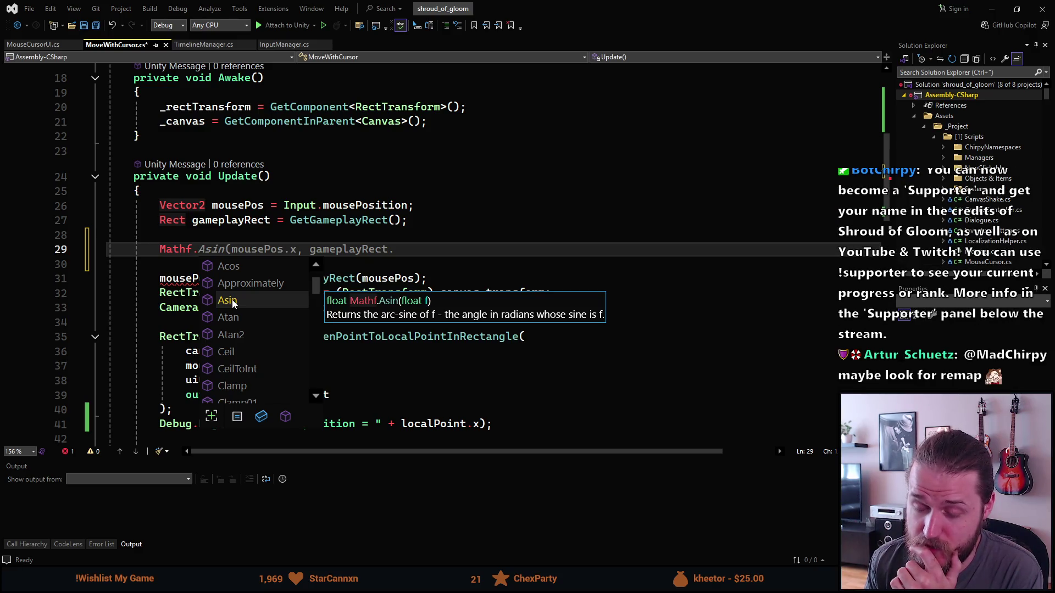
scroll(233, 303, down, 1)
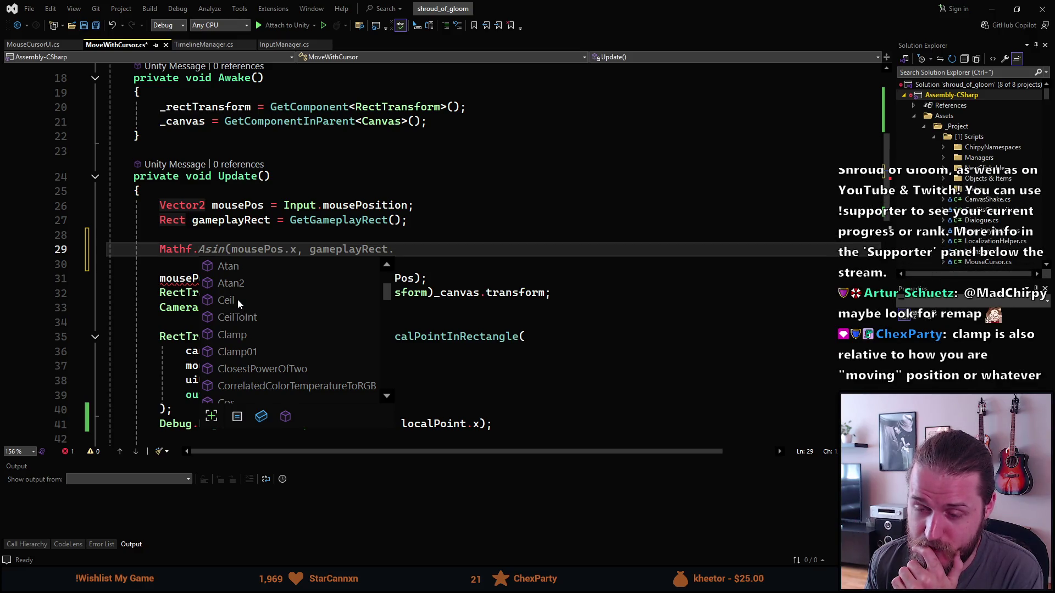
scroll(237, 298, down, 1)
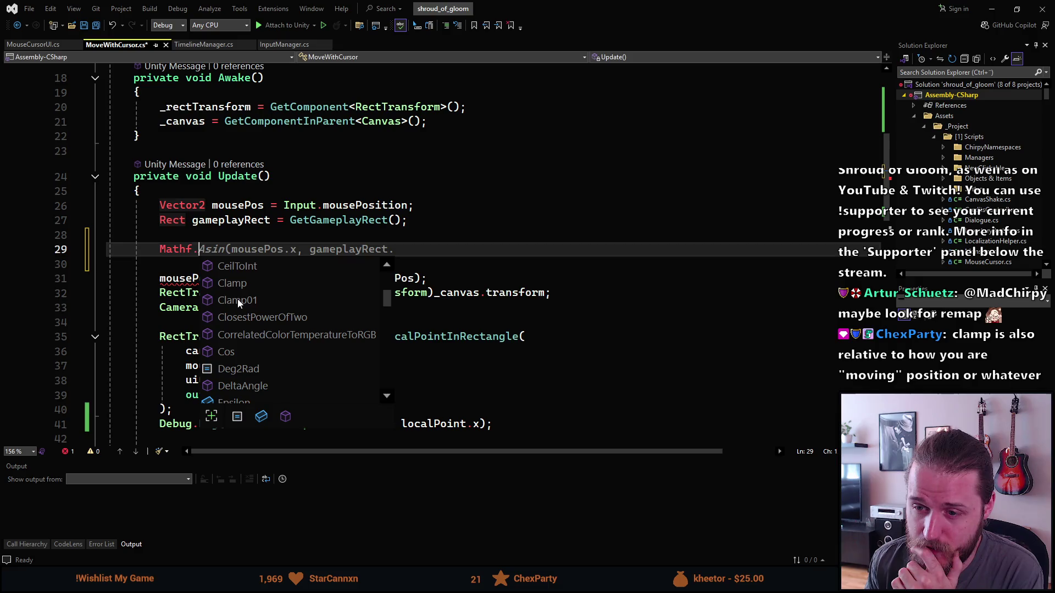
scroll(238, 299, down, 1)
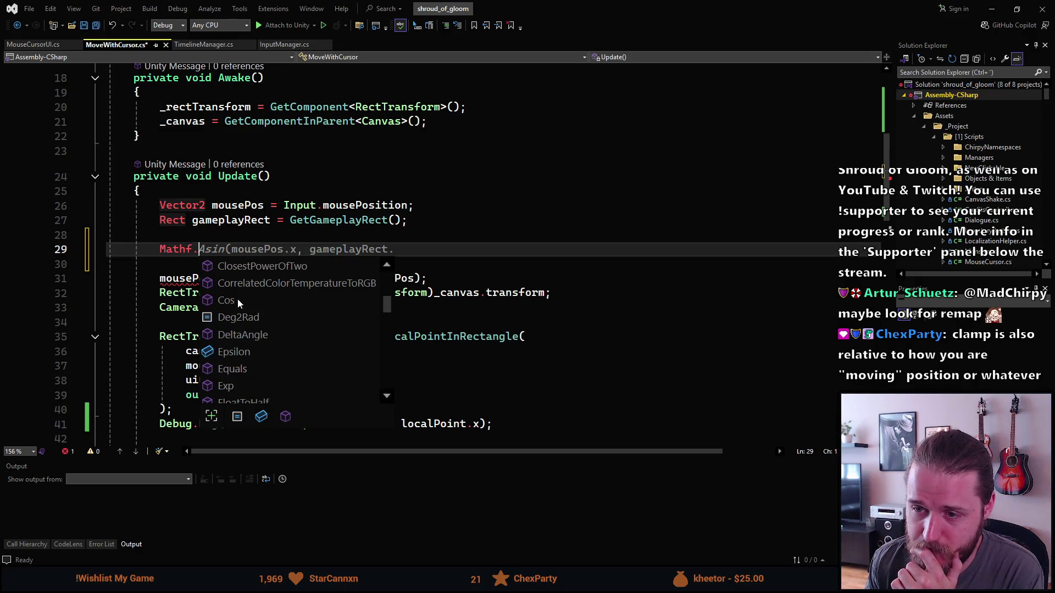
scroll(237, 299, down, 1)
scroll(238, 299, down, 1)
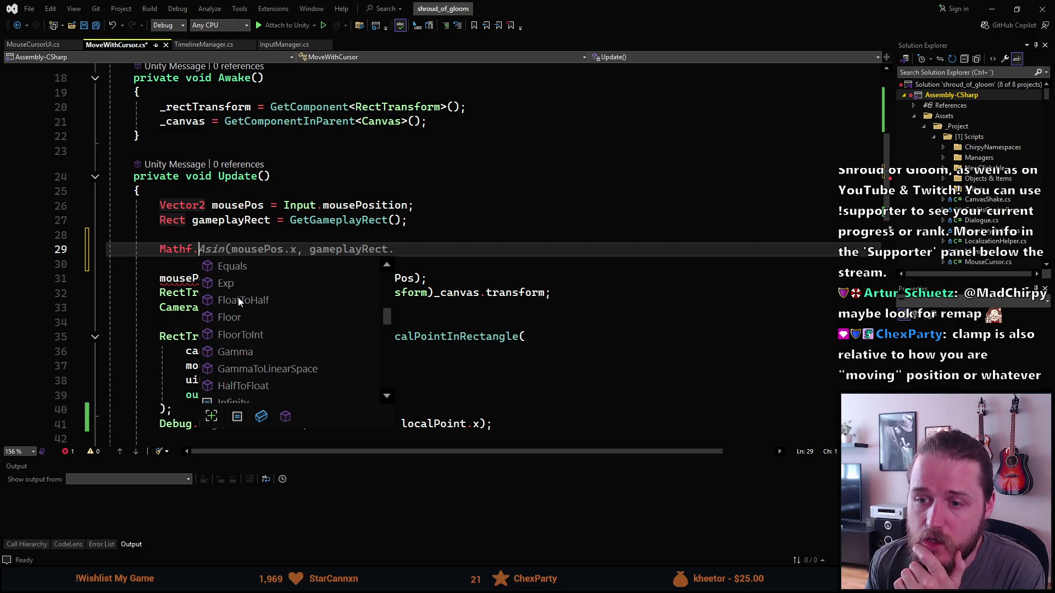
scroll(238, 301, down, 2)
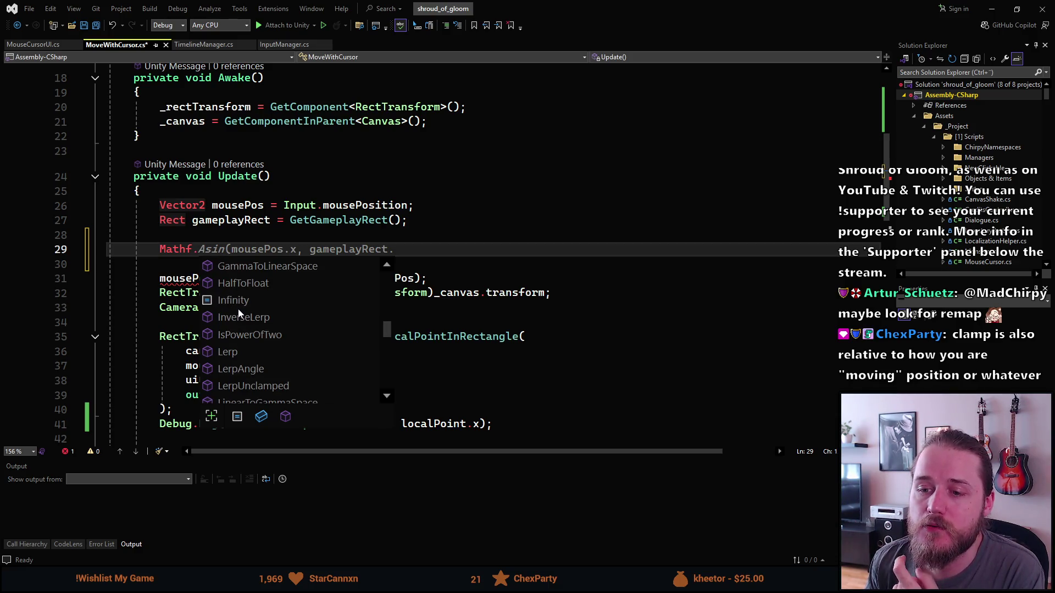
scroll(238, 311, down, 1)
scroll(238, 313, down, 1)
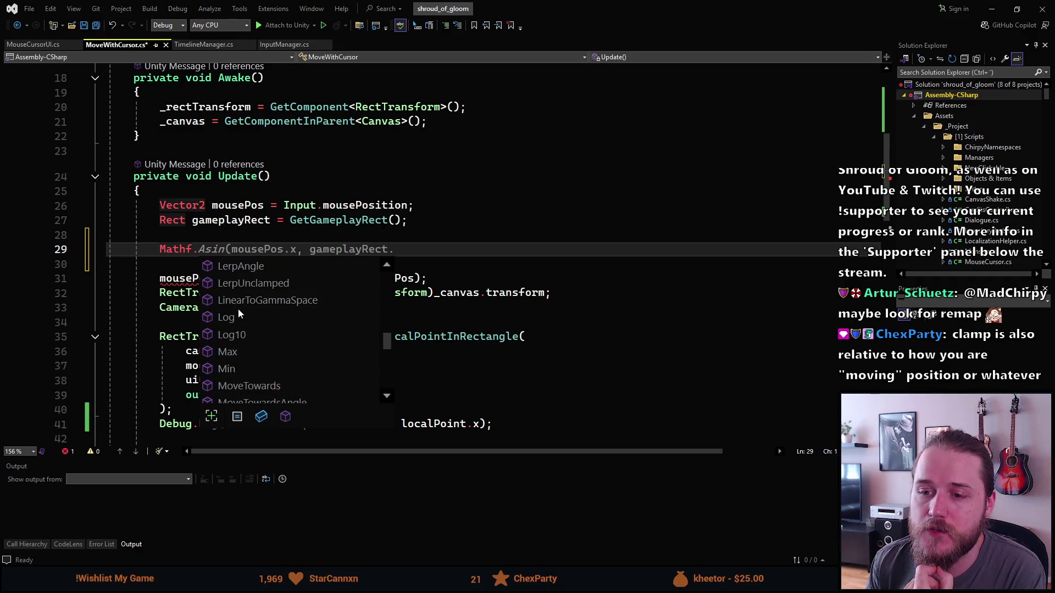
scroll(238, 312, down, 1)
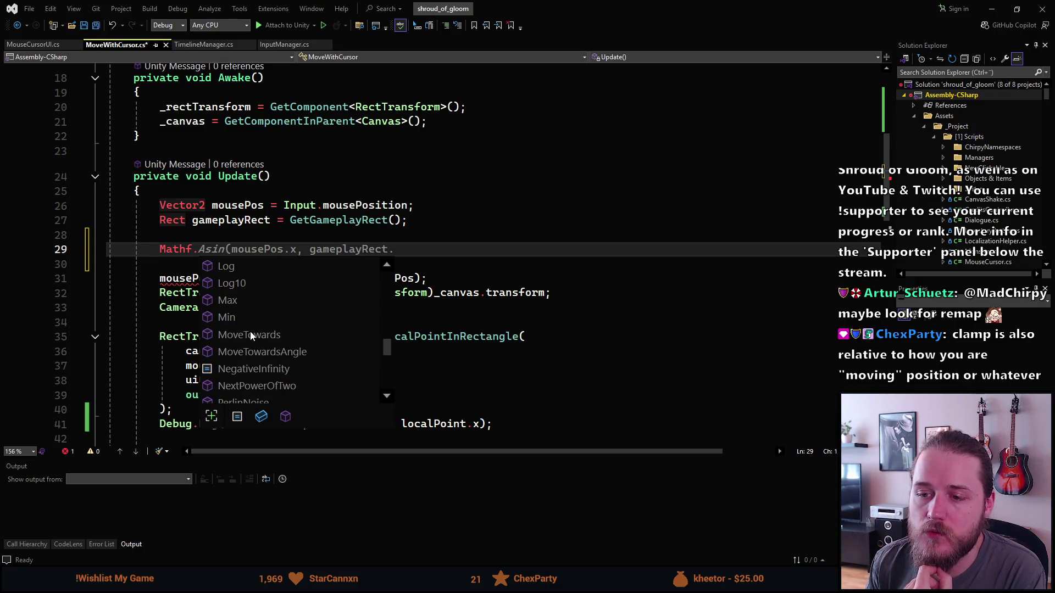
Step: Read the MoveTowards and SmoothStep tooltips, then bring the Firefox Clamp docs back
click(251, 332)
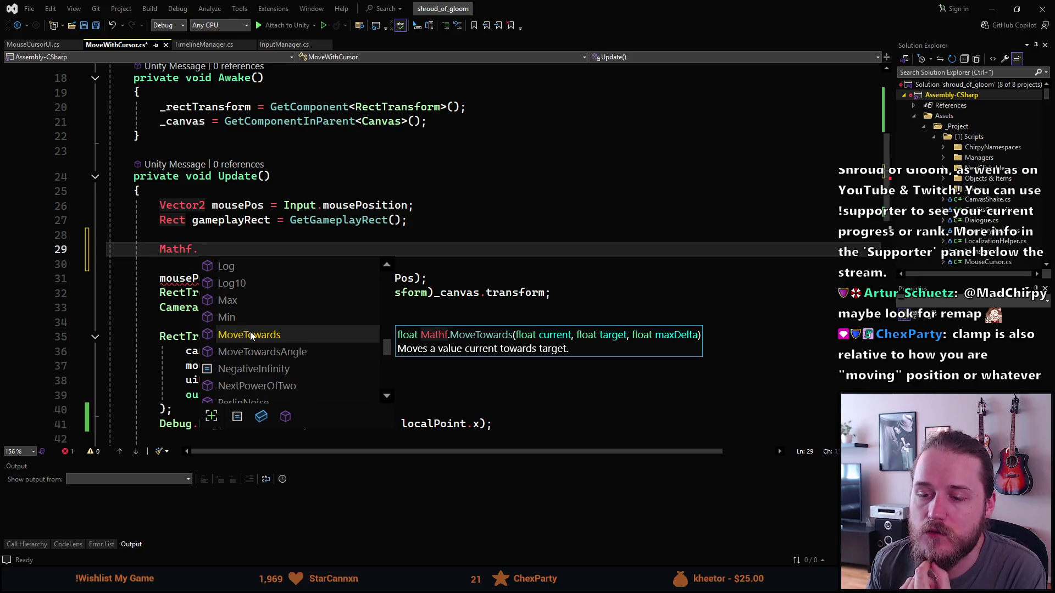
scroll(250, 331, down, 2)
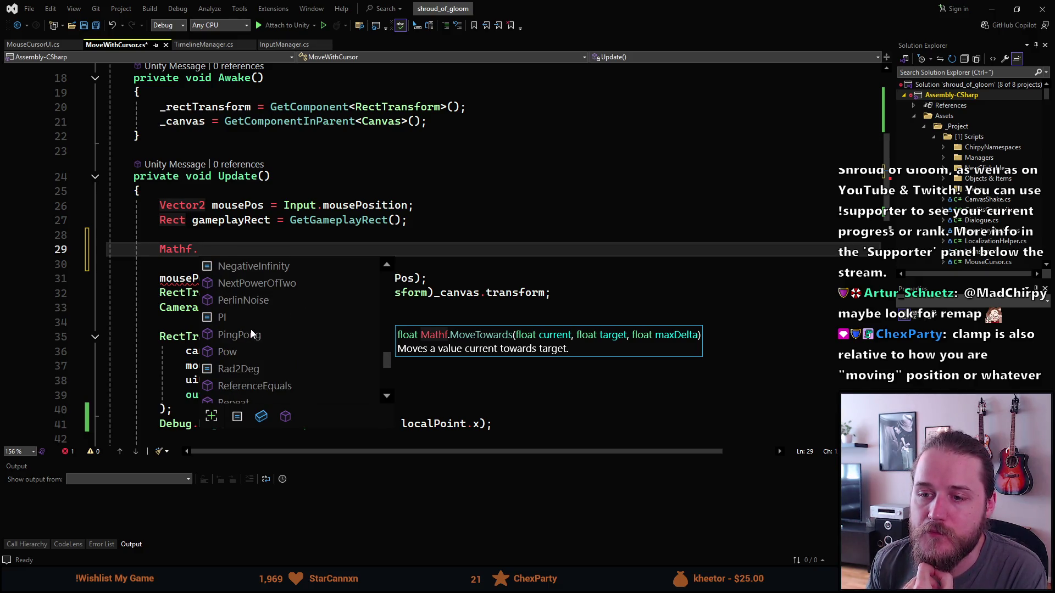
scroll(251, 329, down, 2)
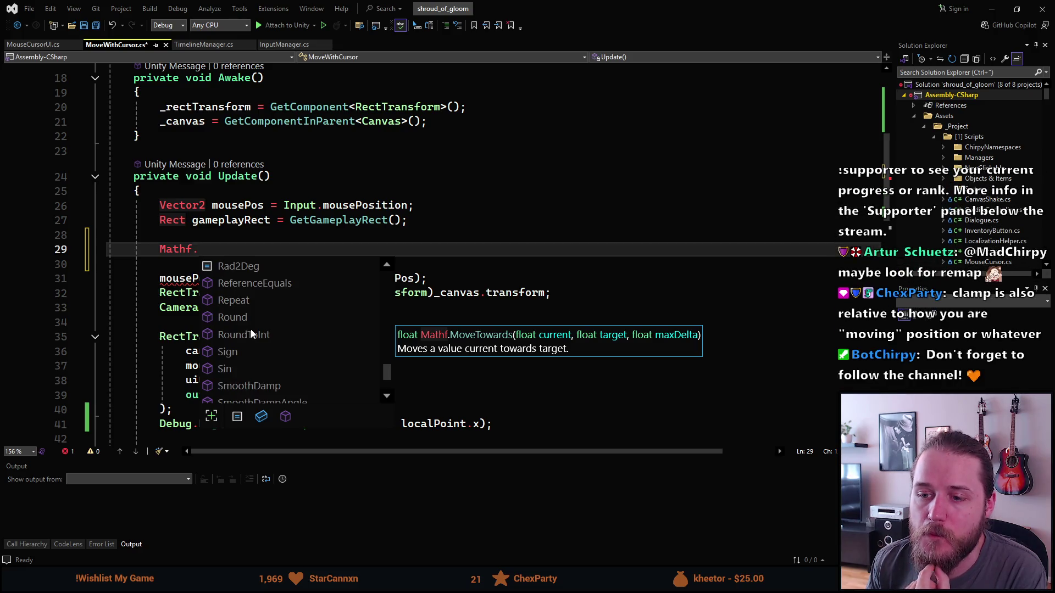
scroll(251, 328, down, 1)
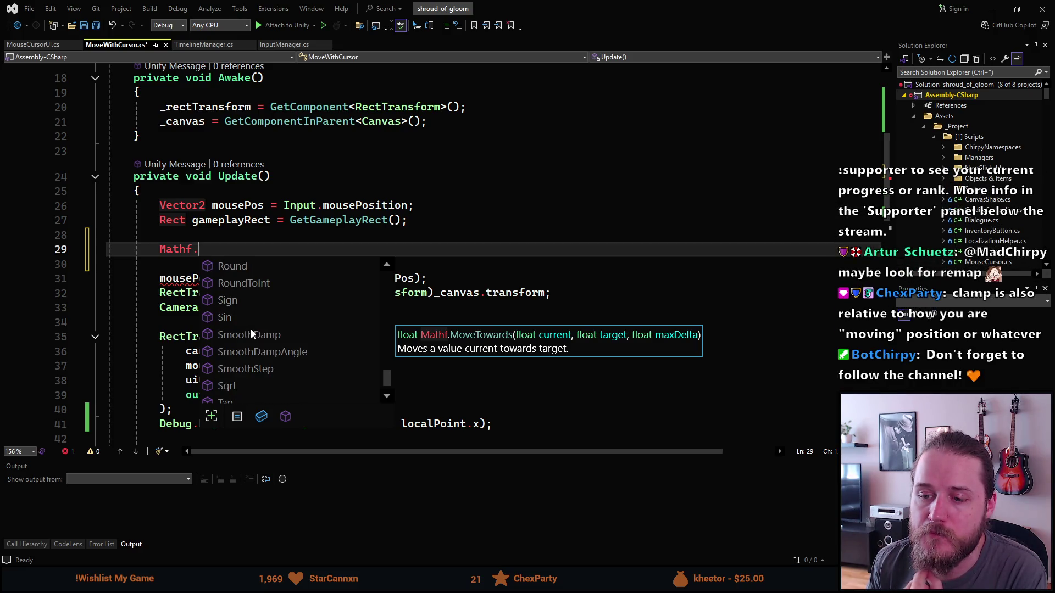
scroll(251, 329, down, 1)
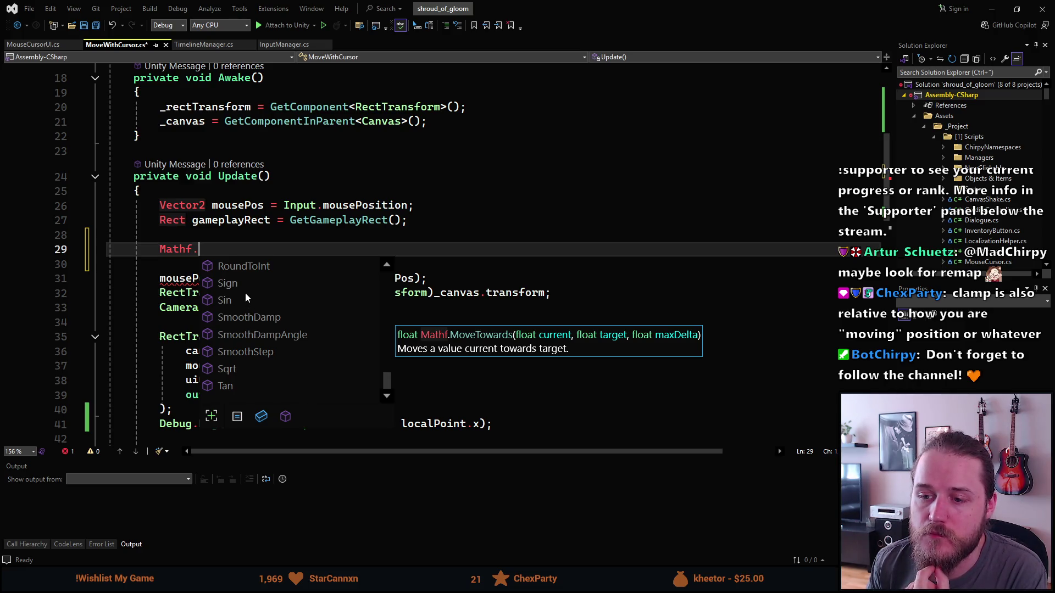
click(246, 351)
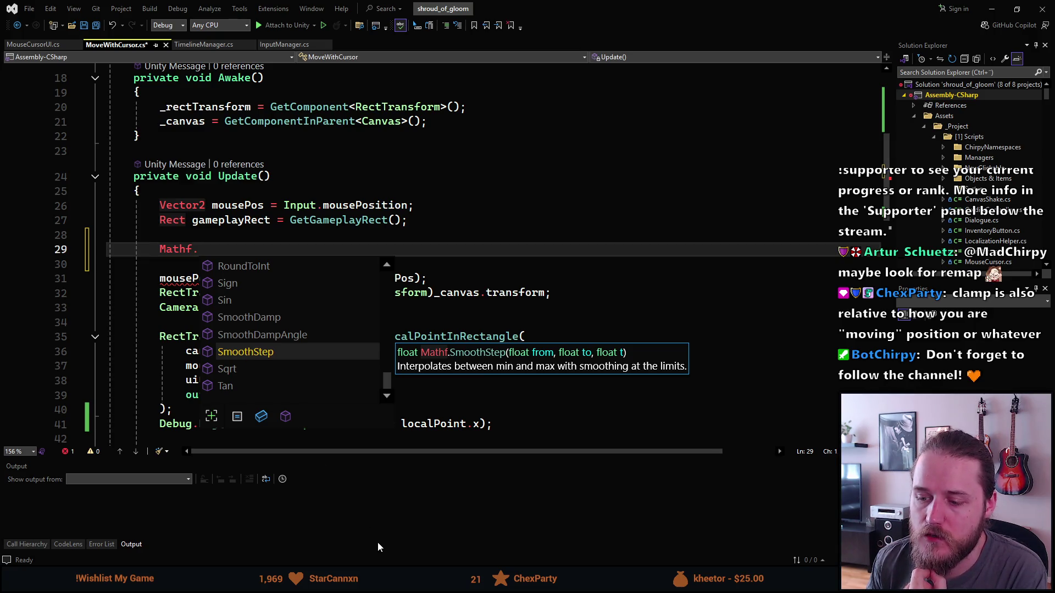
click(397, 581)
click(465, 506)
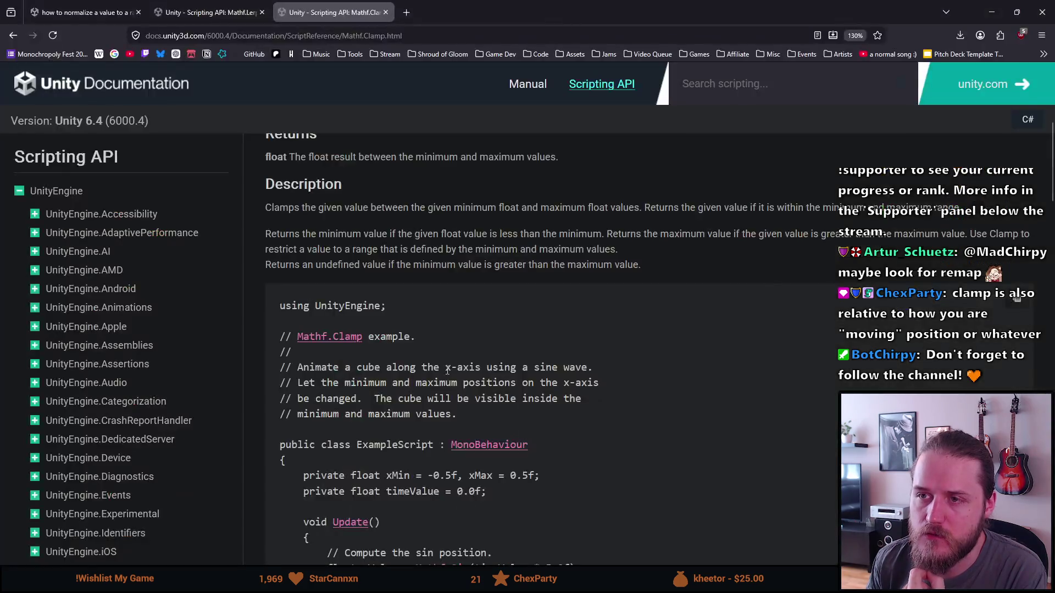
Step: In a new tab, search 'mathf.smoothstep' and open Unity's Mathf.SmoothStep reference
click(407, 12)
text(math)
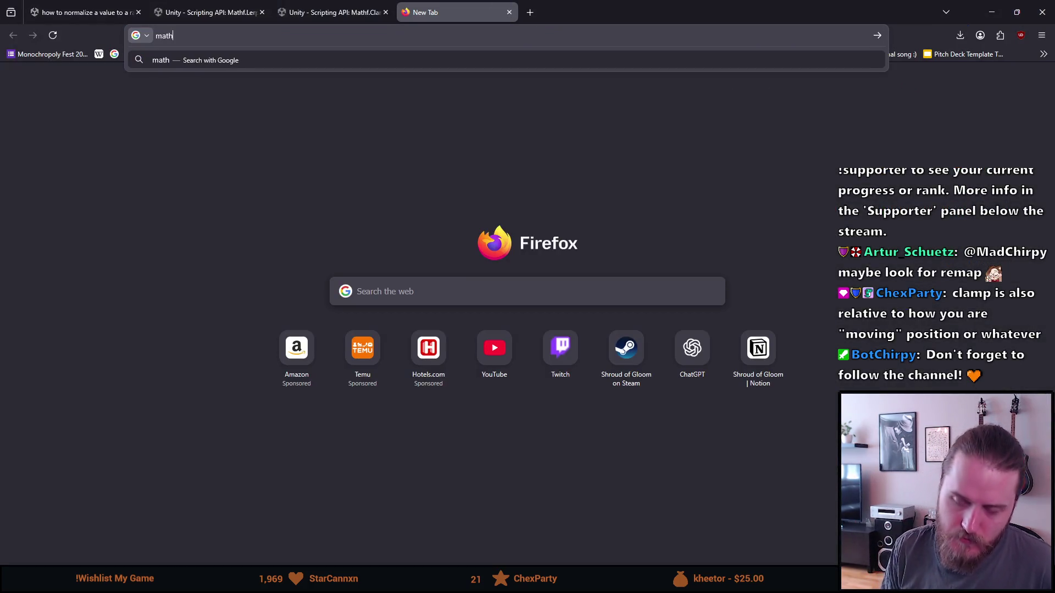
text(f.smoothstep)
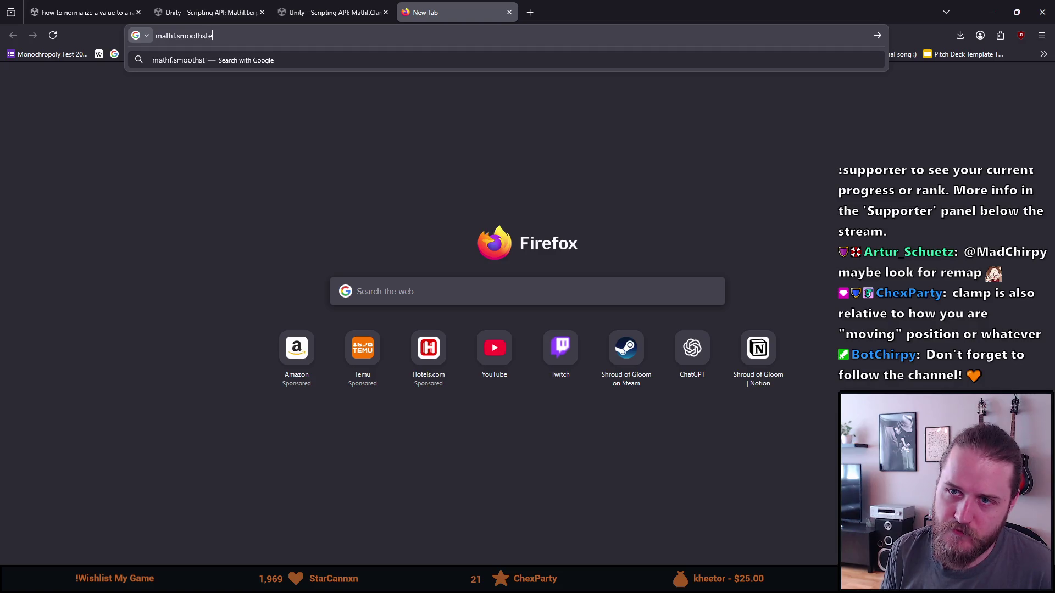
key(Return)
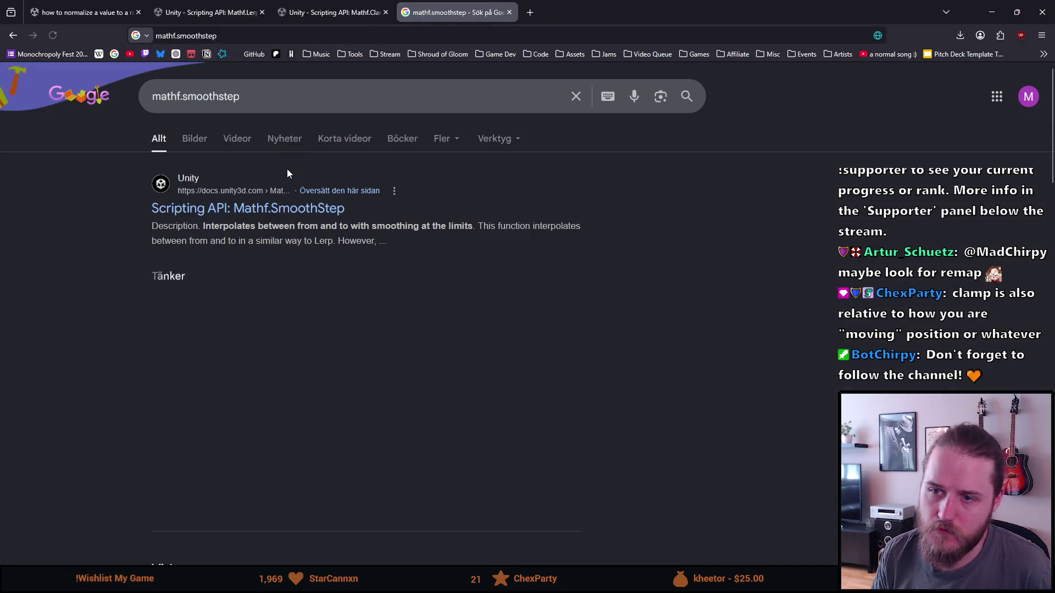
click(276, 206)
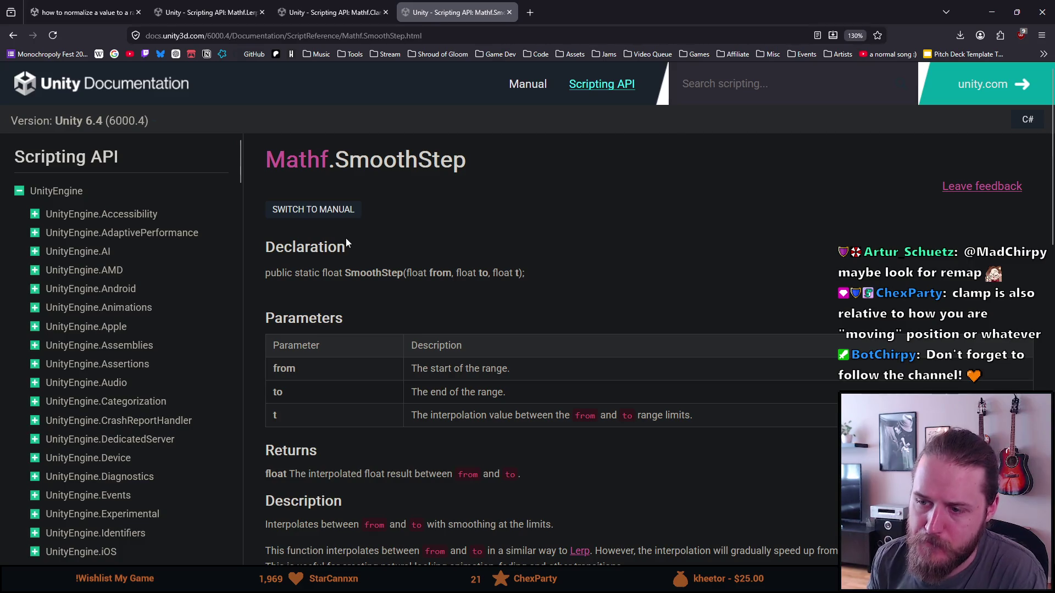
Step: Read the SmoothStep description, marking the lines comparing it with Lerp and about easing
scroll(345, 238, down, 2)
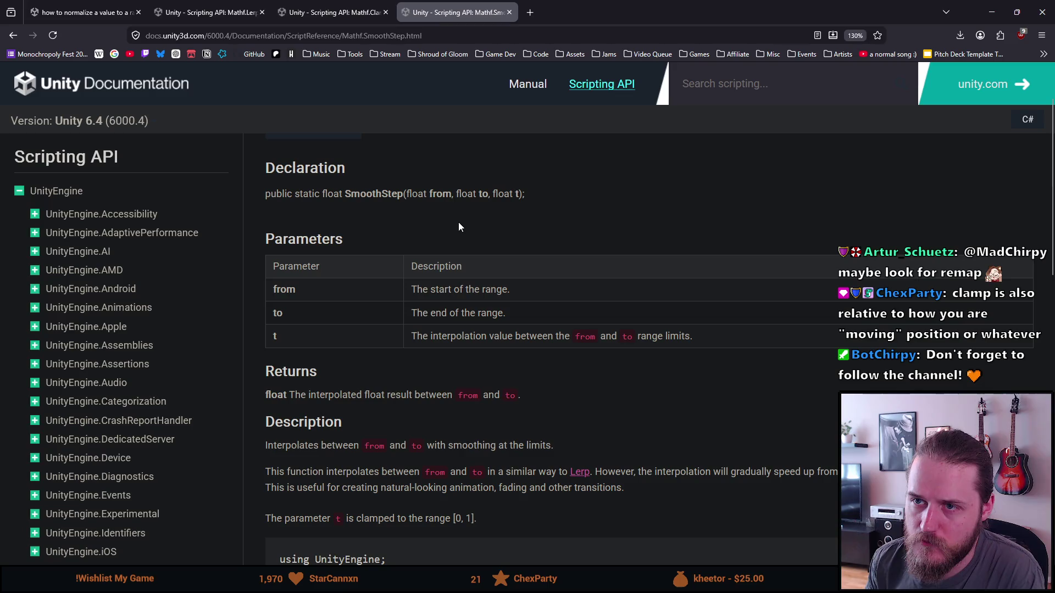
scroll(457, 221, down, 2)
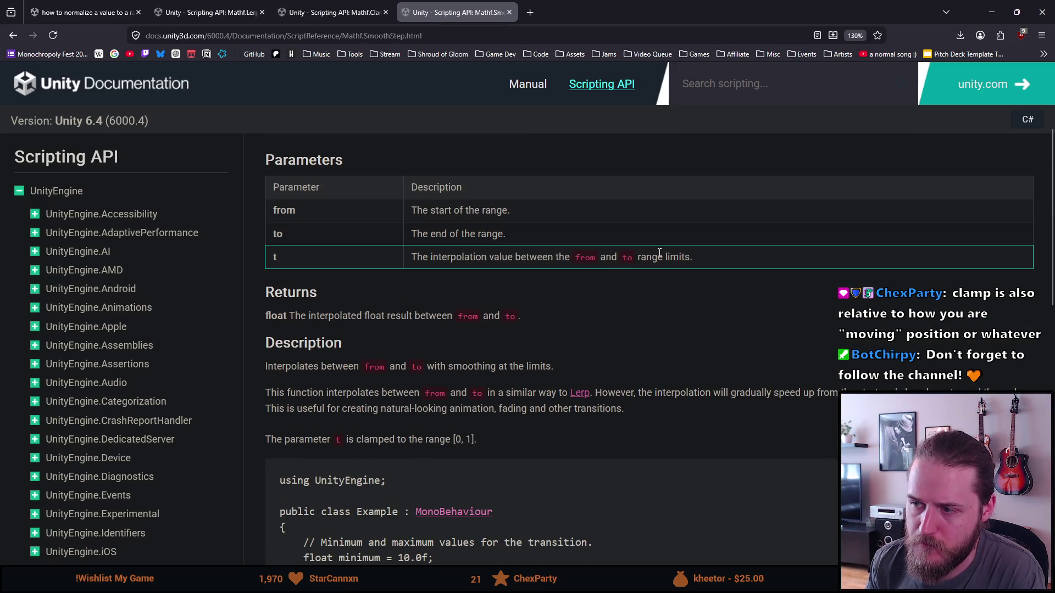
scroll(320, 328, down, 3)
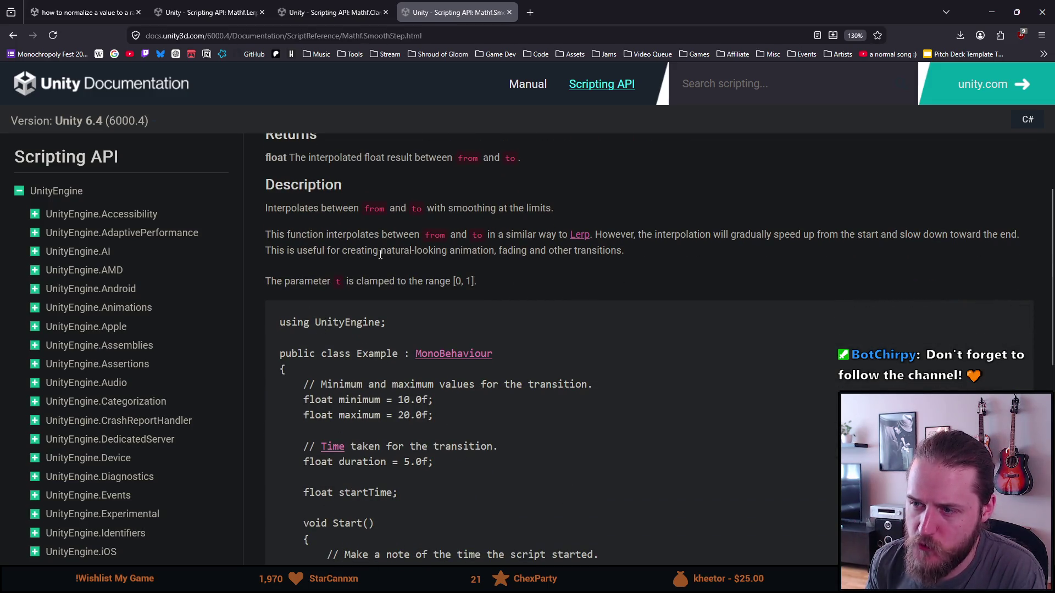
scroll(379, 254, down, 2)
scroll(379, 254, up, 2)
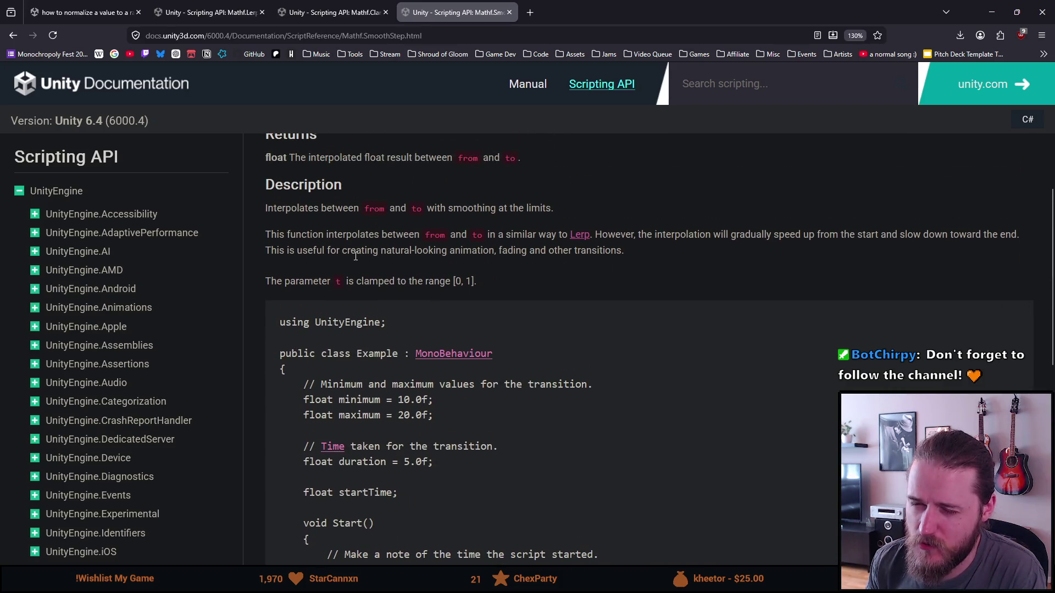
drag(300, 232, 547, 231)
drag(639, 234, 935, 234)
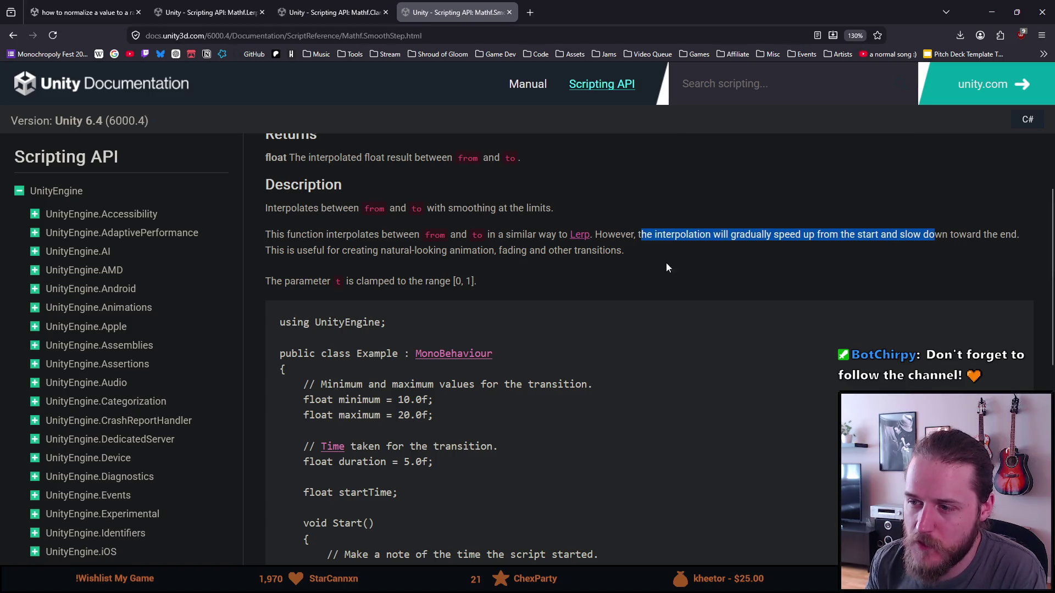
drag(313, 250, 574, 251)
click(521, 251)
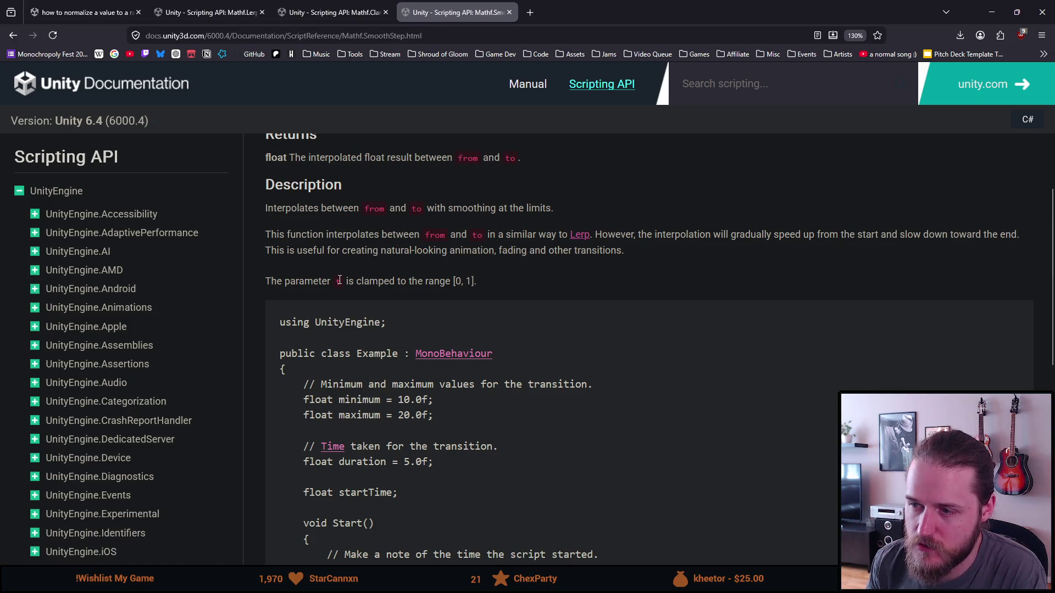
scroll(345, 260, down, 1)
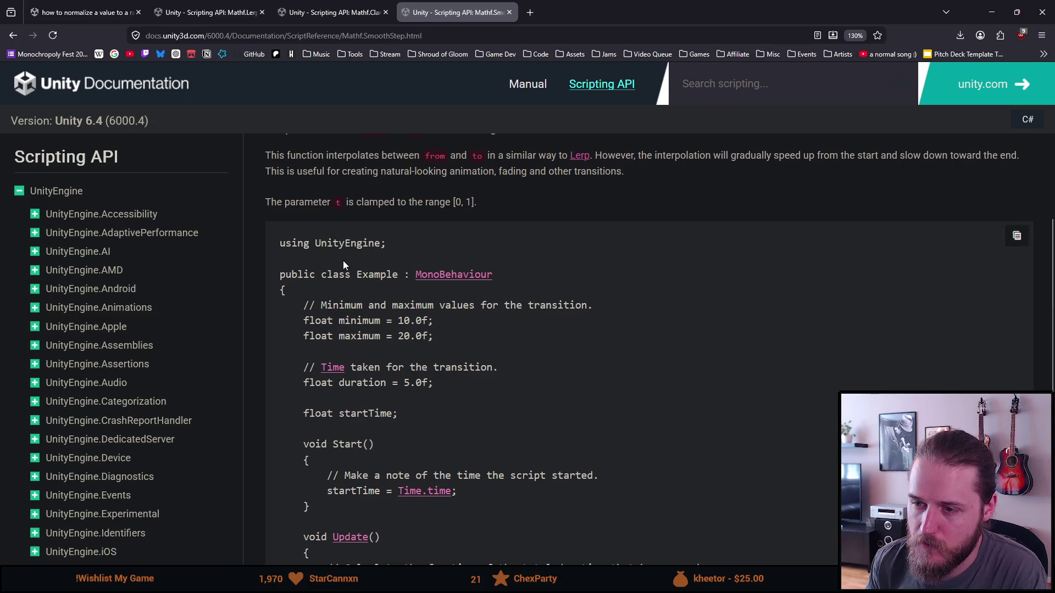